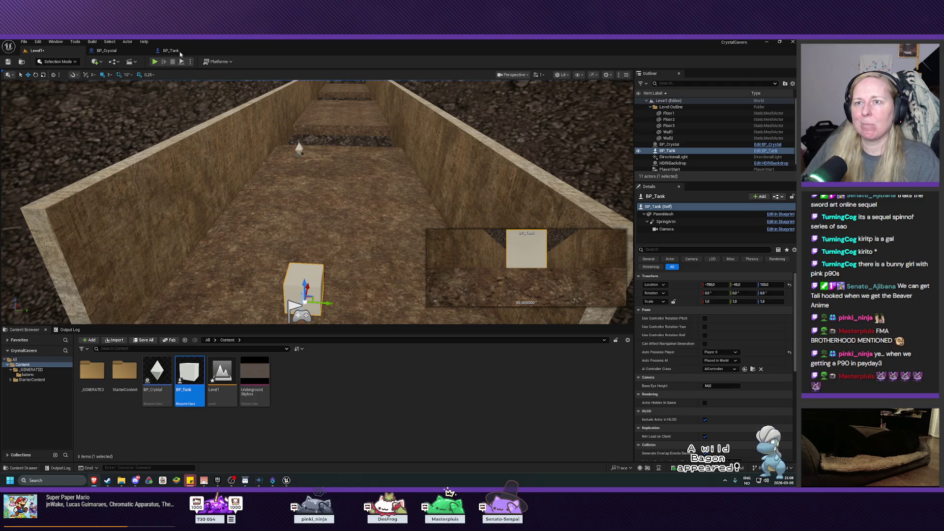
# Open the BP_Tank Blueprint editor and select its SpringArm component.
pyautogui.click(172, 51)
pyautogui.click(34, 107)
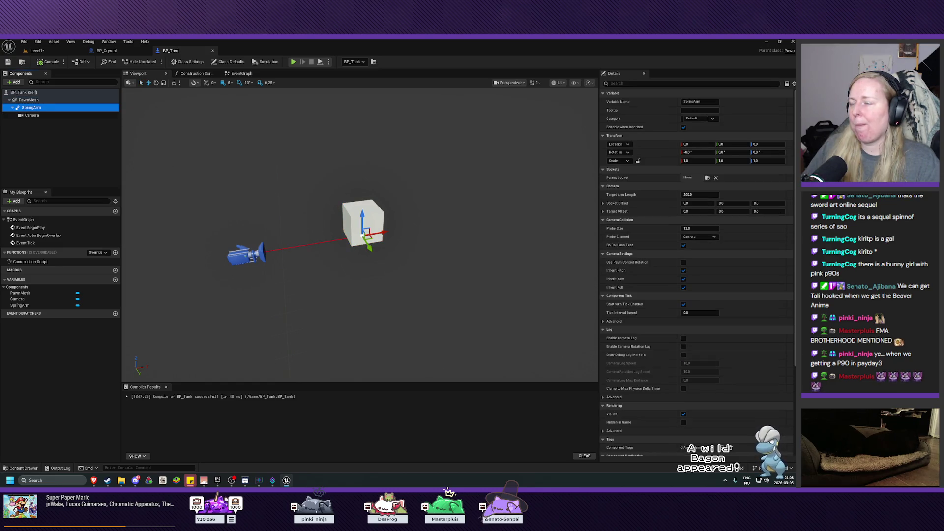
# Pitch BP_Tank's spring arm down to -45° using 5° rotation snapping.
pyautogui.click(445, 242)
pyautogui.press('e')
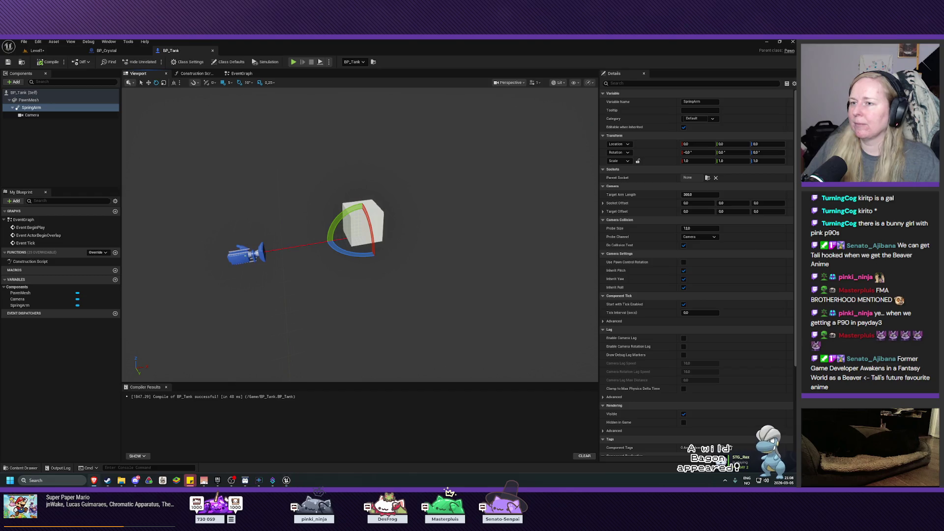
pyautogui.moveTo(338, 218)
pyautogui.mouseDown()
pyautogui.moveTo(393, 240)
pyautogui.moveTo(386, 249)
pyautogui.mouseUp()
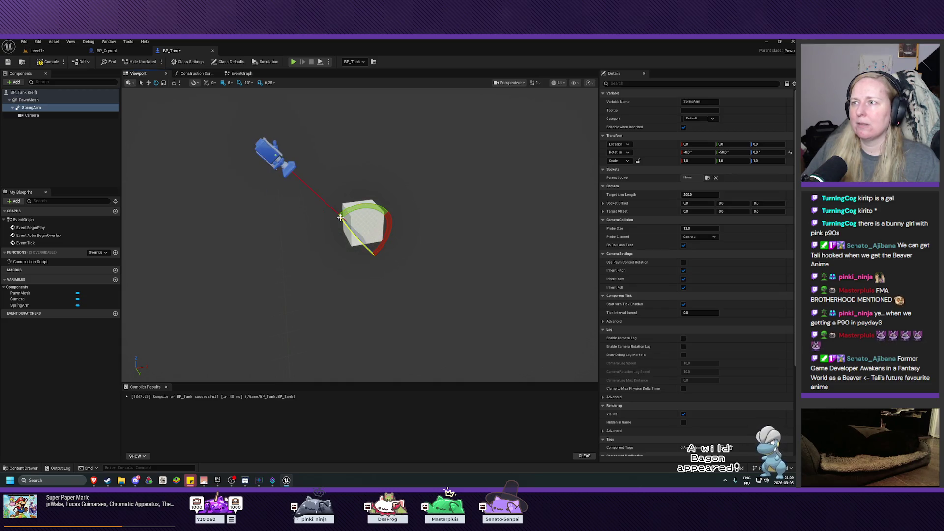
pyautogui.click(249, 82)
pyautogui.click(255, 103)
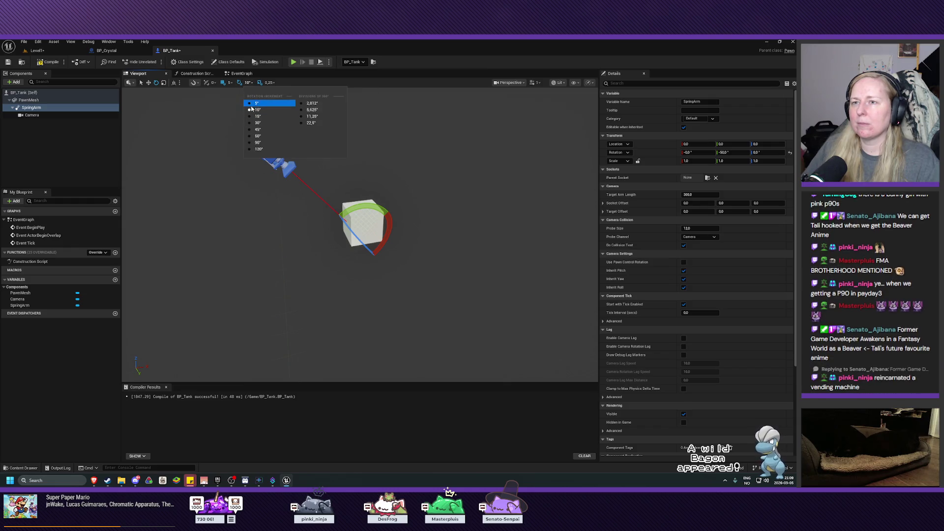
pyautogui.moveTo(386, 251); pyautogui.dragTo(385, 256)
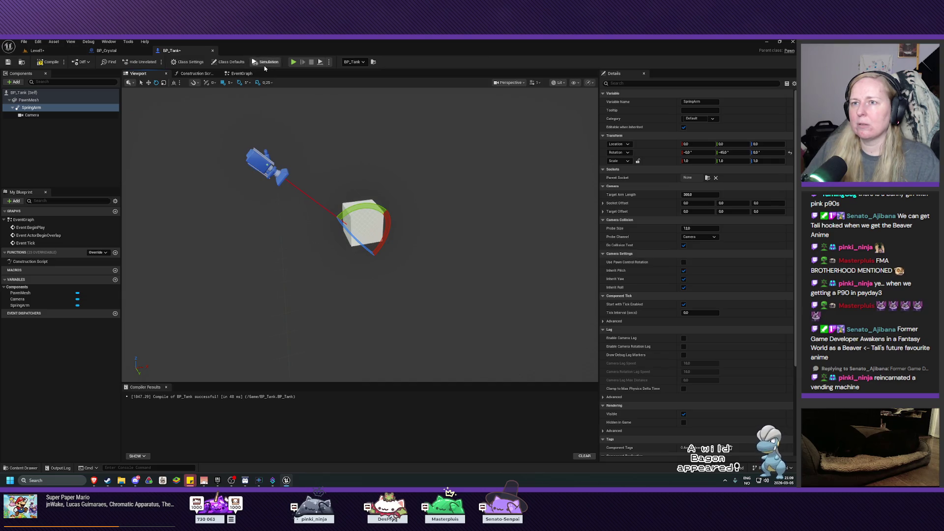
pyautogui.moveTo(232, 192); pyautogui.dragTo(232, 159)
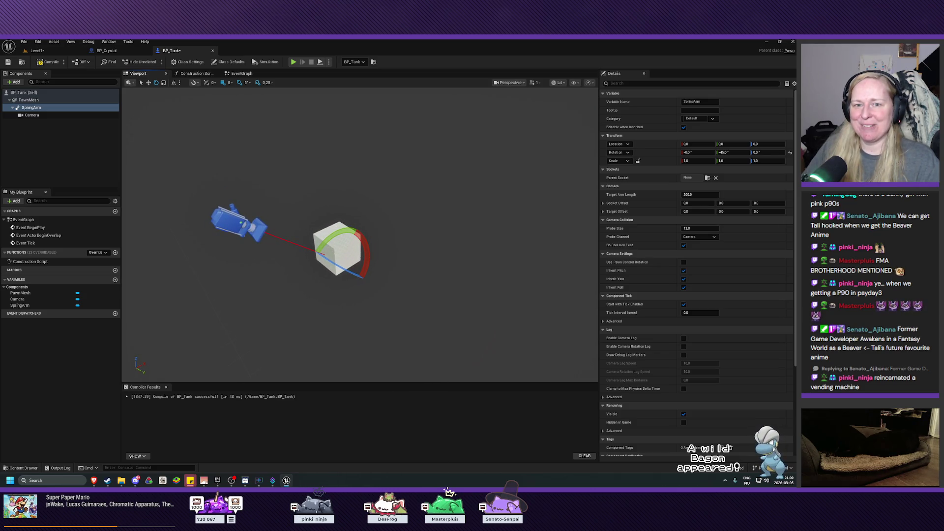
# Set the spring arm's Target Arm Length to 500, compile BP_Tank, and return to Level1.
pyautogui.click(698, 195)
pyautogui.write('500')
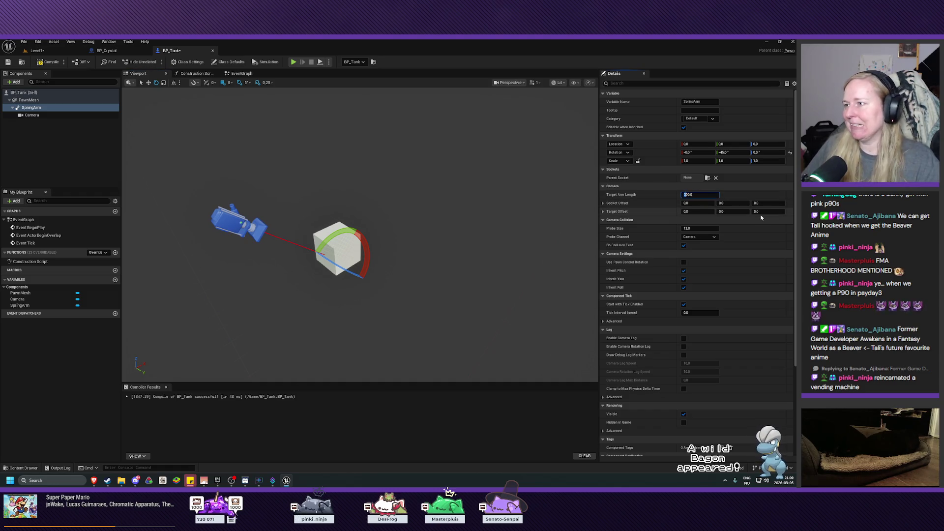
pyautogui.press('Return')
pyautogui.moveTo(506, 166); pyautogui.dragTo(447, 170)
pyautogui.click(9, 62)
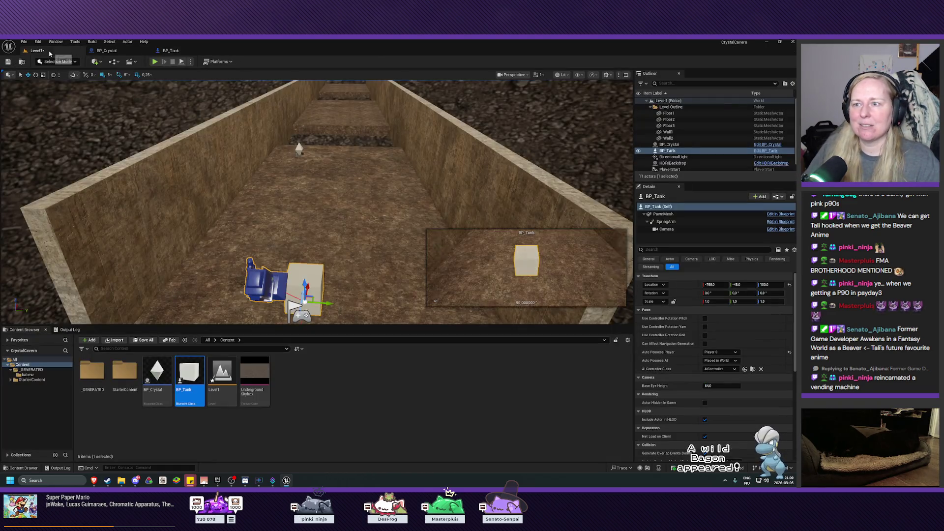
pyautogui.click(37, 50)
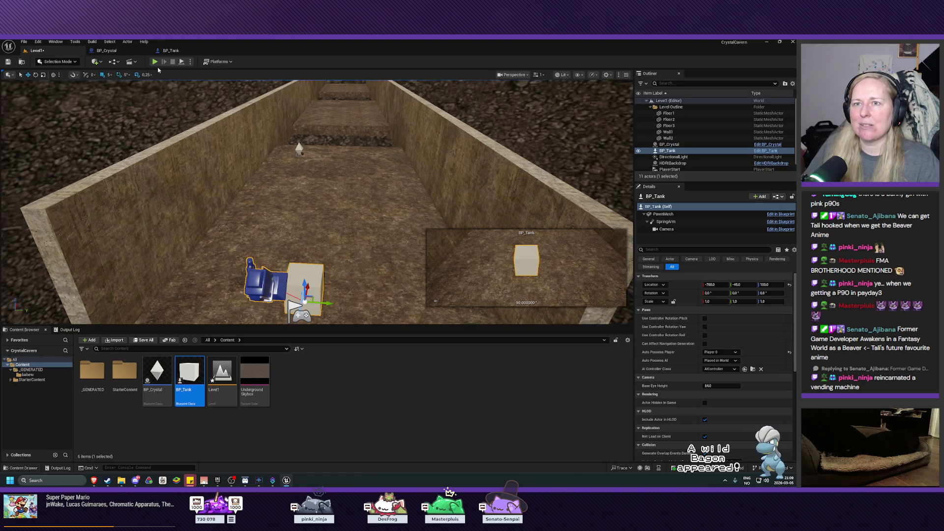
# Play-test Level1 from the tank's camera, then stop and orbit the viewport around the tank.
pyautogui.click(154, 61)
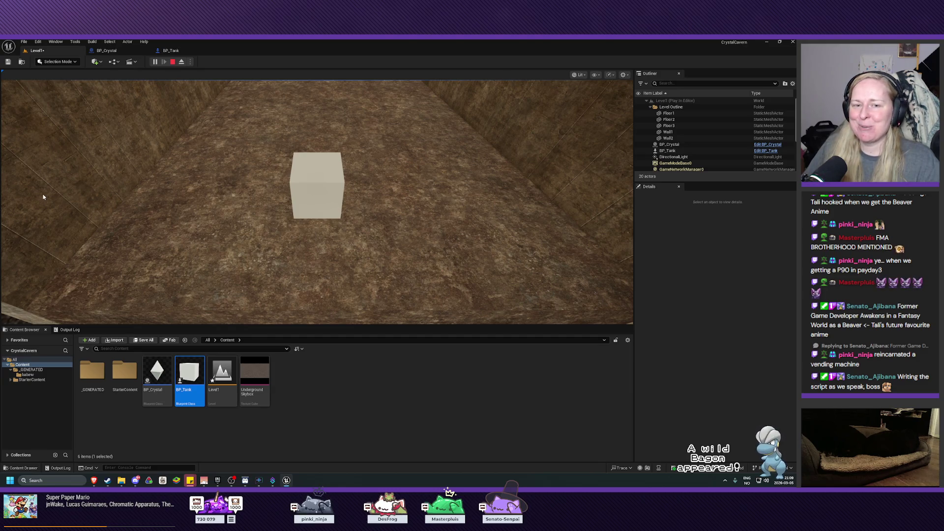
pyautogui.click(172, 62)
pyautogui.scroll(-10, 318, 201)
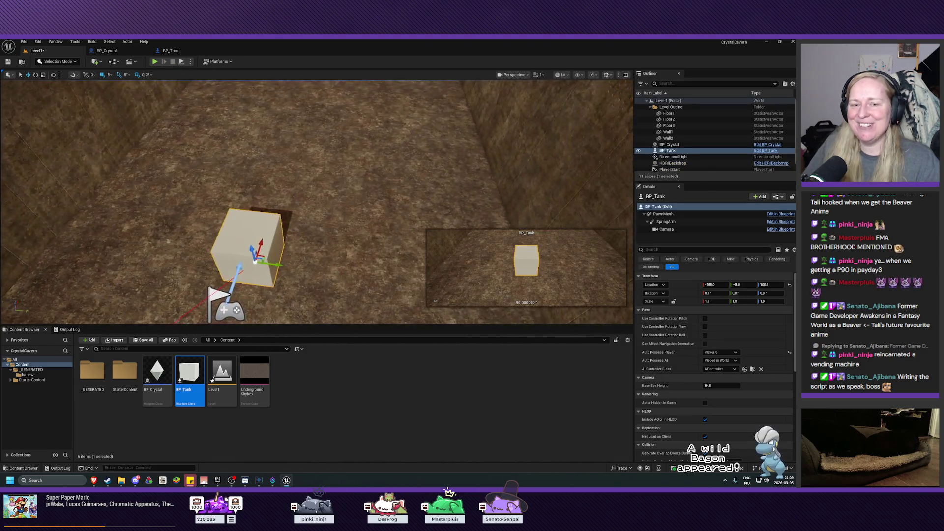
pyautogui.moveTo(317, 202)
pyautogui.mouseDown()
pyautogui.moveTo(426, 202)
pyautogui.moveTo(320, 202)
pyautogui.moveTo(379, 217)
pyautogui.mouseUp()
pyautogui.moveTo(230, 214)
pyautogui.mouseDown()
pyautogui.moveTo(255, 206)
pyautogui.moveTo(230, 215)
pyautogui.mouseUp()
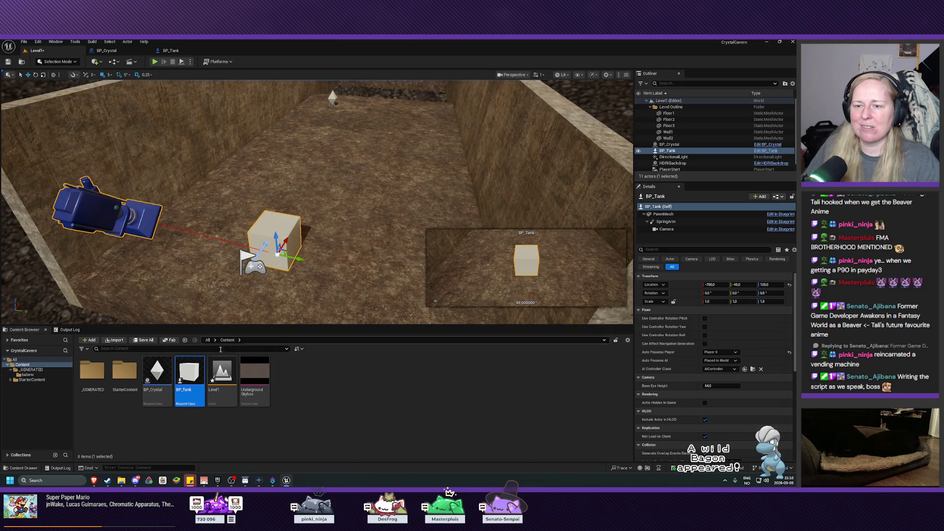
# Select the Level1 asset in the Content Browser and save the level.
pyautogui.click(221, 374)
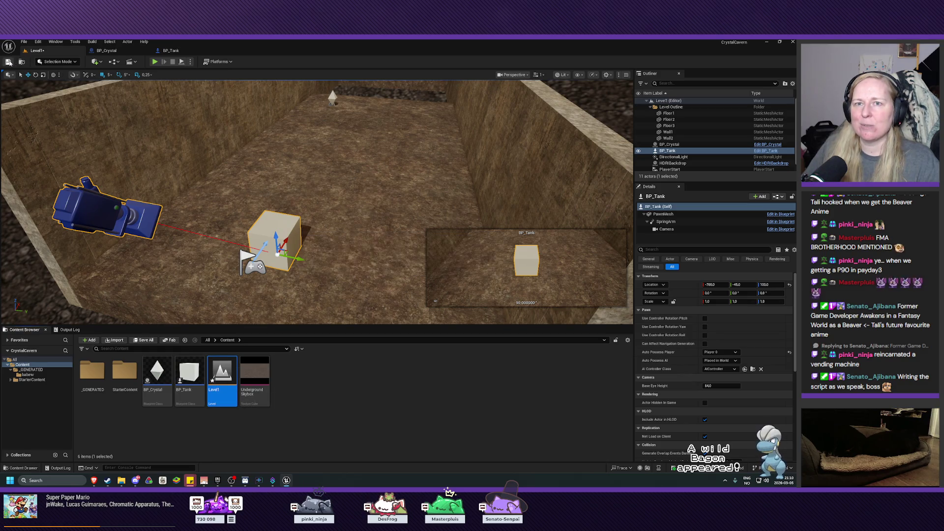
pyautogui.click(8, 61)
pyautogui.press('a')
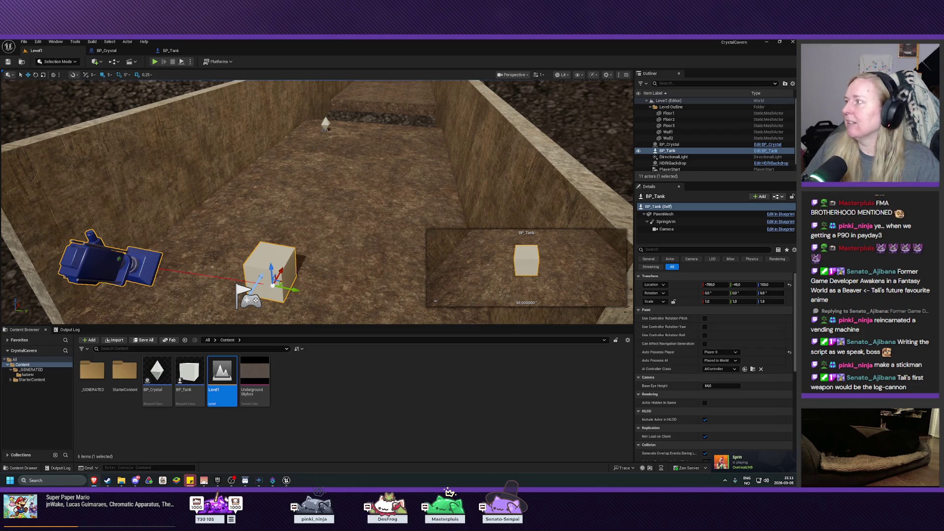
pyautogui.hotkey('alt', 'Tab')
pyautogui.moveTo(481, 161)
pyautogui.mouseDown()
pyautogui.moveTo(403, 129)
pyautogui.moveTo(414, 125)
pyautogui.mouseUp()
pyautogui.hotkey('alt', 'Tab')
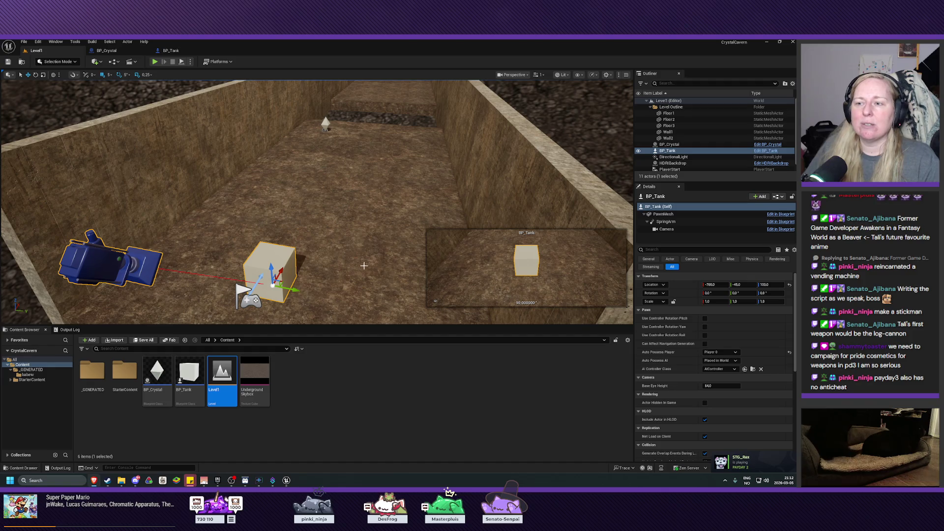
pyautogui.moveTo(355, 264)
pyautogui.mouseDown()
pyautogui.moveTo(325, 261)
pyautogui.moveTo(347, 268)
pyautogui.mouseUp()
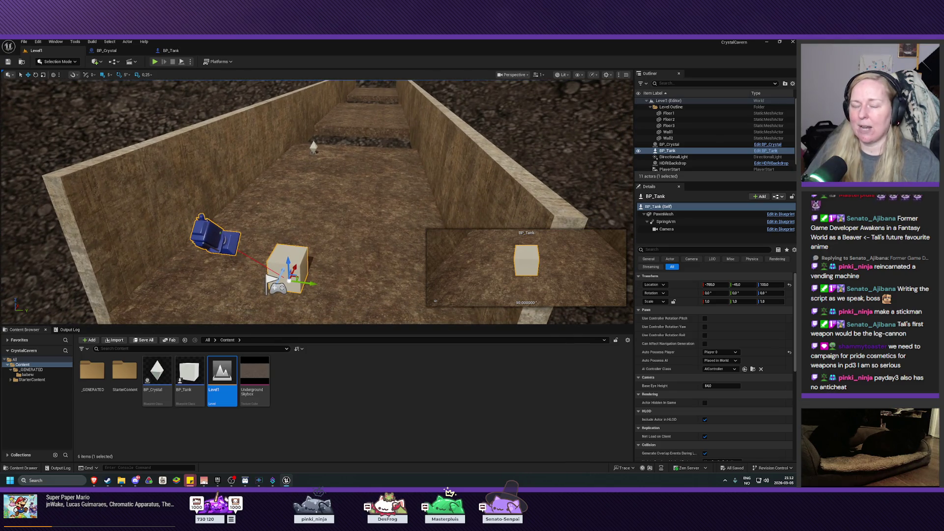
pyautogui.moveTo(352, 249); pyautogui.dragTo(342, 242)
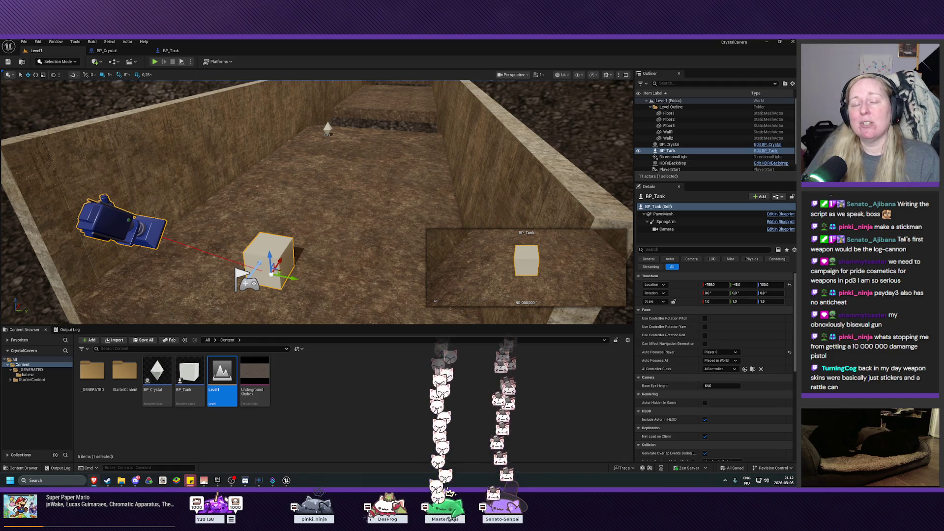
pyautogui.moveTo(314, 197); pyautogui.dragTo(290, 196)
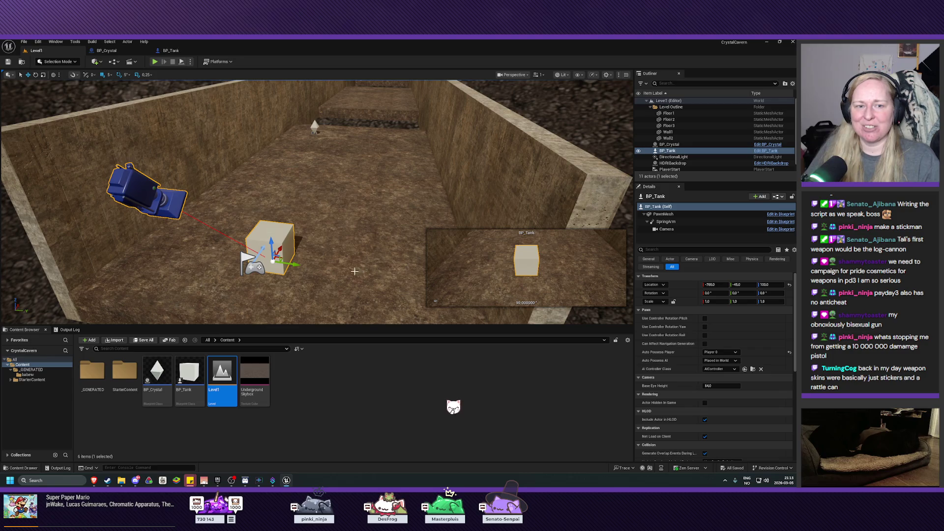
pyautogui.moveTo(351, 270)
pyautogui.mouseDown()
pyautogui.moveTo(345, 245)
pyautogui.moveTo(236, 246)
pyautogui.mouseUp()
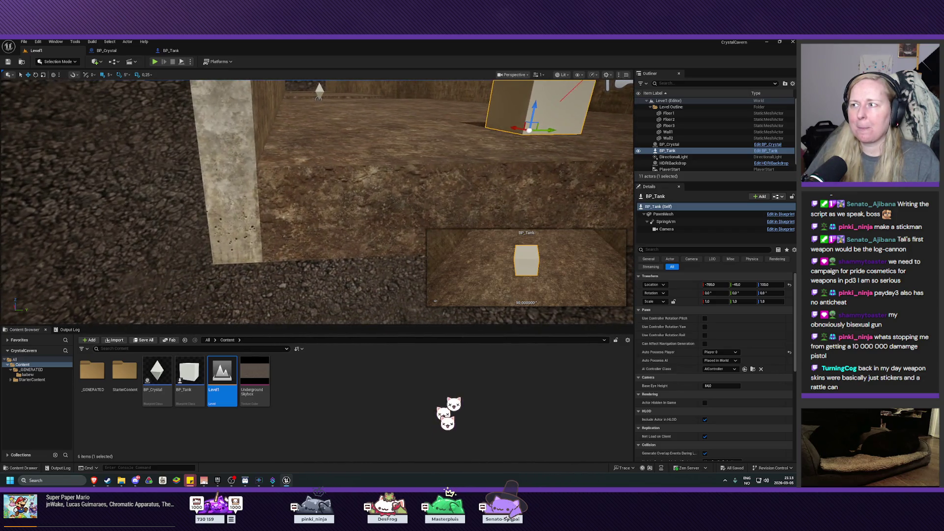
# Move Wall1 along Y from -520 to -525.
pyautogui.click(688, 133)
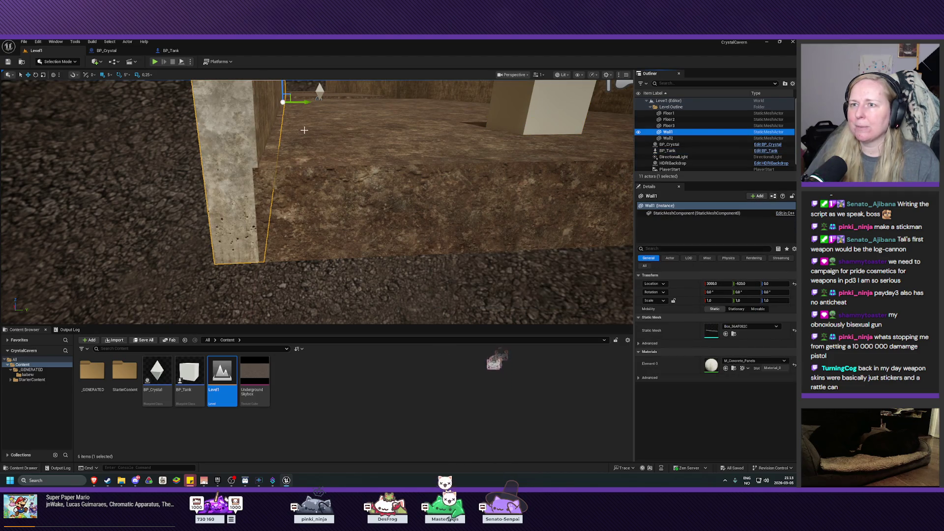
pyautogui.click(305, 103)
pyautogui.moveTo(305, 102); pyautogui.dragTo(301, 104)
pyautogui.moveTo(315, 197); pyautogui.dragTo(260, 157)
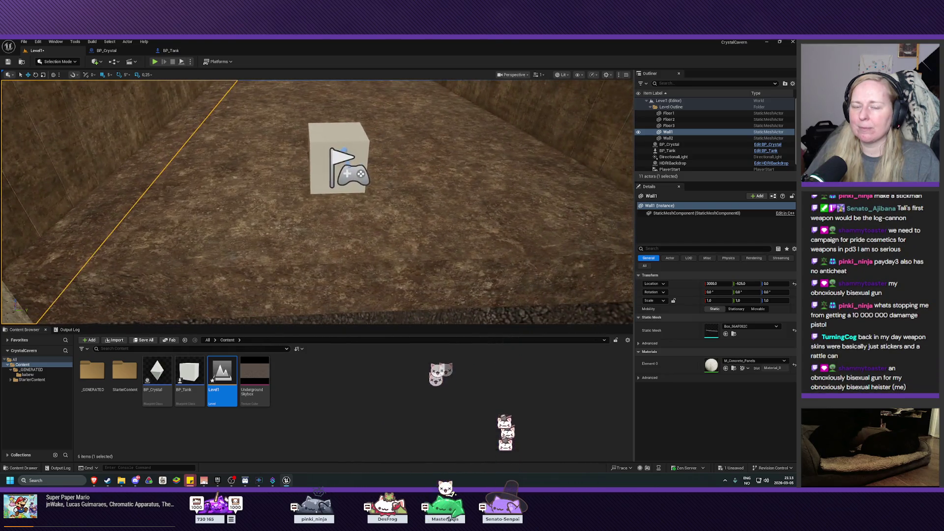
pyautogui.moveTo(315, 197)
pyautogui.mouseDown()
pyautogui.moveTo(314, 216)
pyautogui.moveTo(256, 186)
pyautogui.mouseUp()
pyautogui.moveTo(314, 177); pyautogui.dragTo(326, 163)
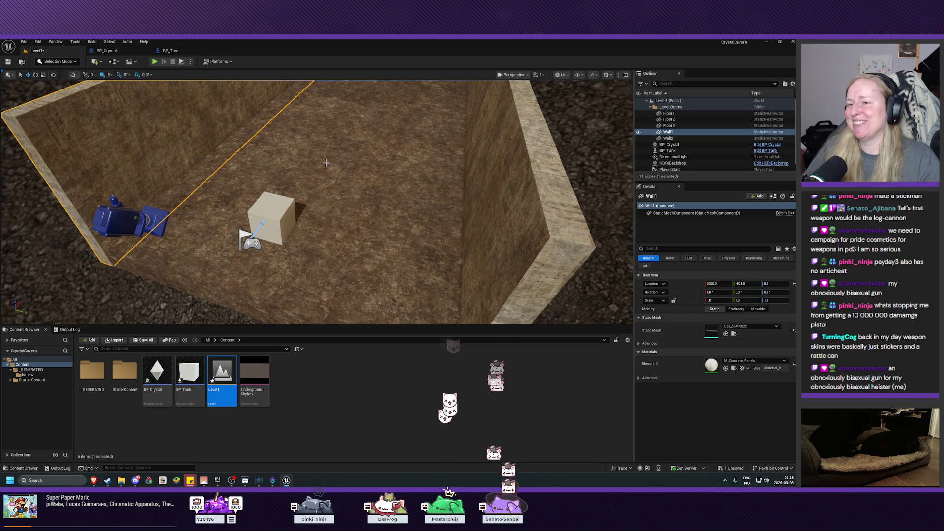
# Collapse the Level Outline folder in the Outliner and select BP_Tank.
pyautogui.click(605, 167)
pyautogui.moveTo(459, 206); pyautogui.dragTo(374, 215)
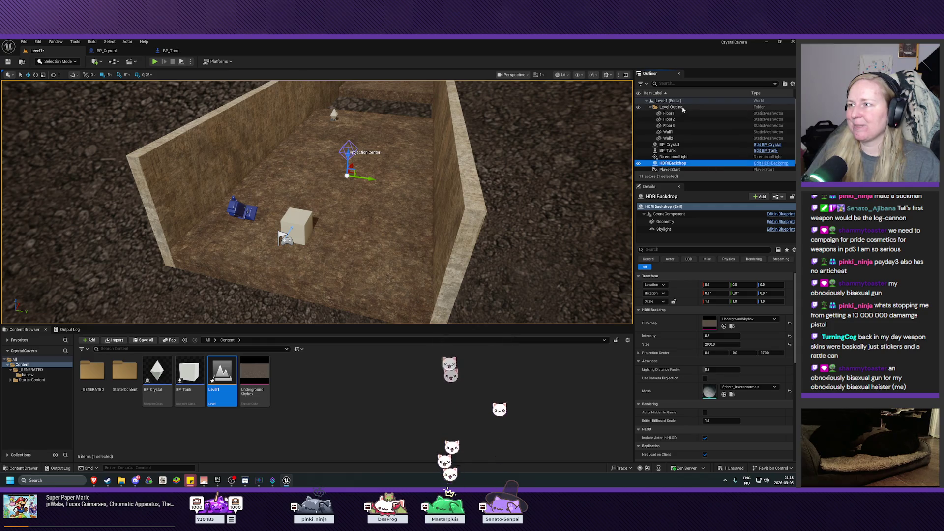
pyautogui.click(650, 107)
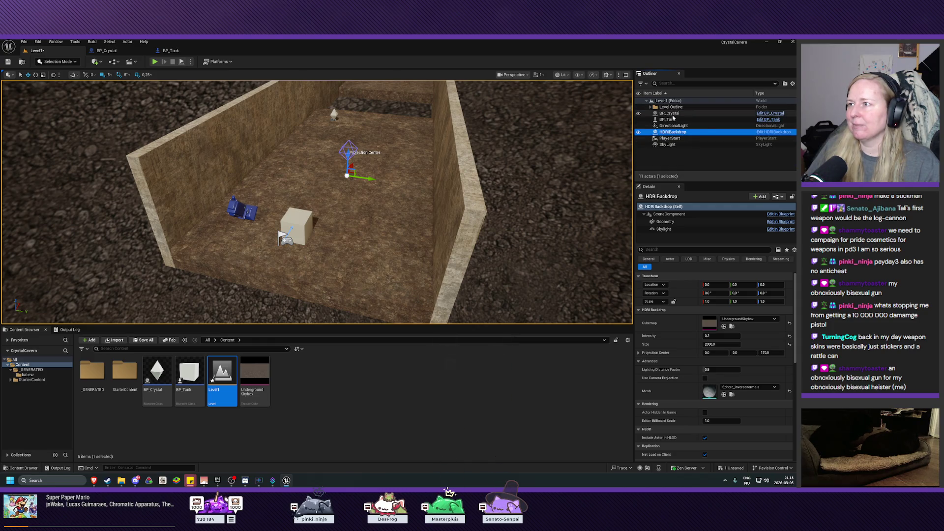
pyautogui.click(668, 119)
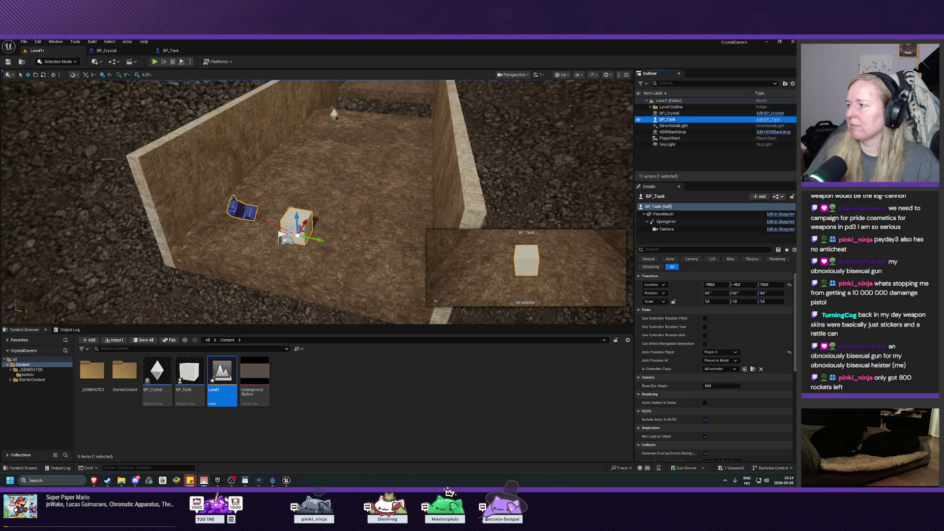
# Create a new Blueprint Class in Content named BP_GameMode.
pyautogui.click(308, 420)
pyautogui.rightClick(308, 421)
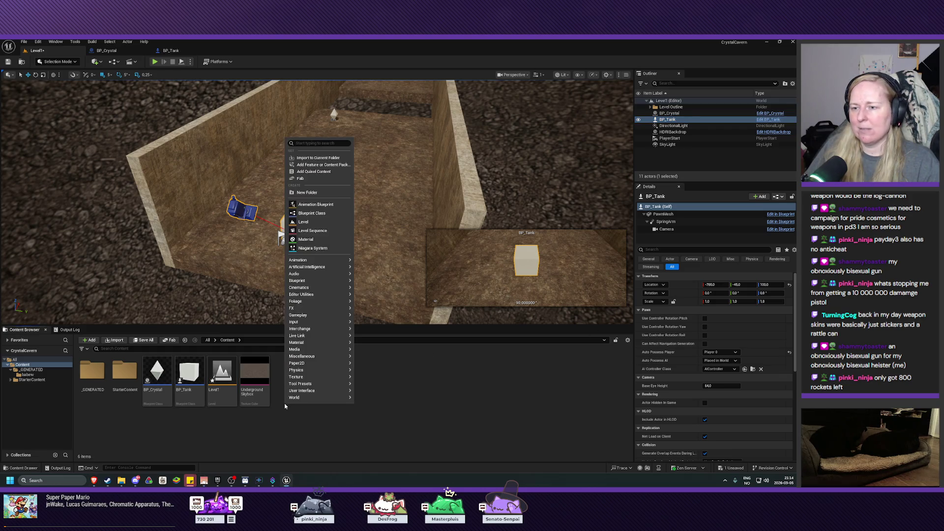
pyautogui.click(318, 213)
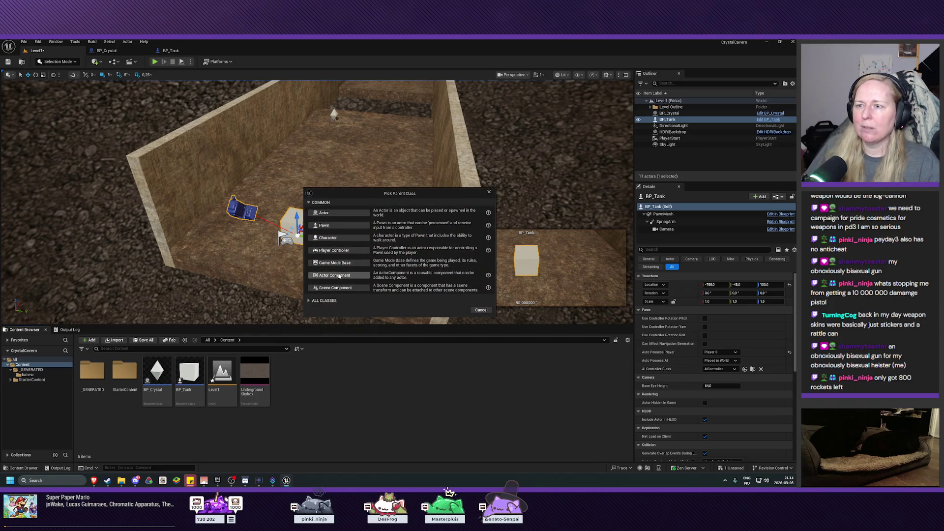
pyautogui.click(317, 216)
pyautogui.write('B')
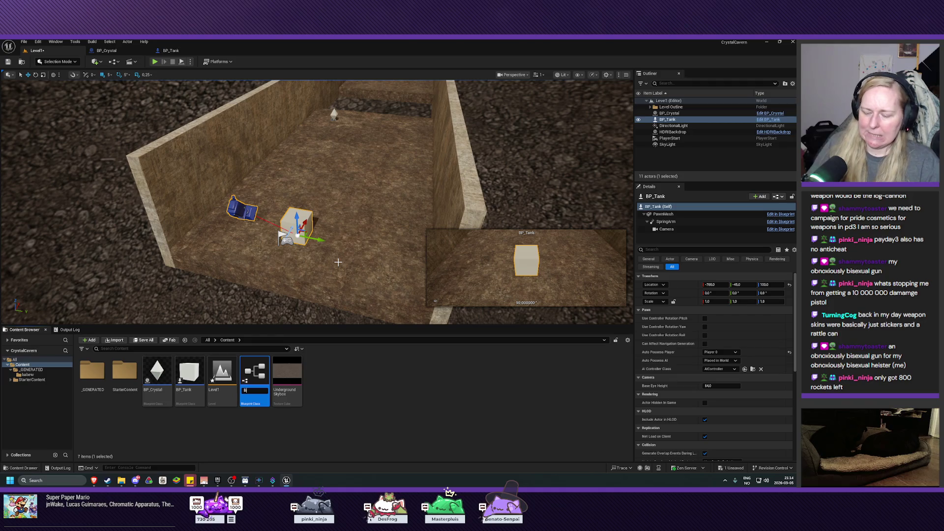
pyautogui.write('P_GameMode')
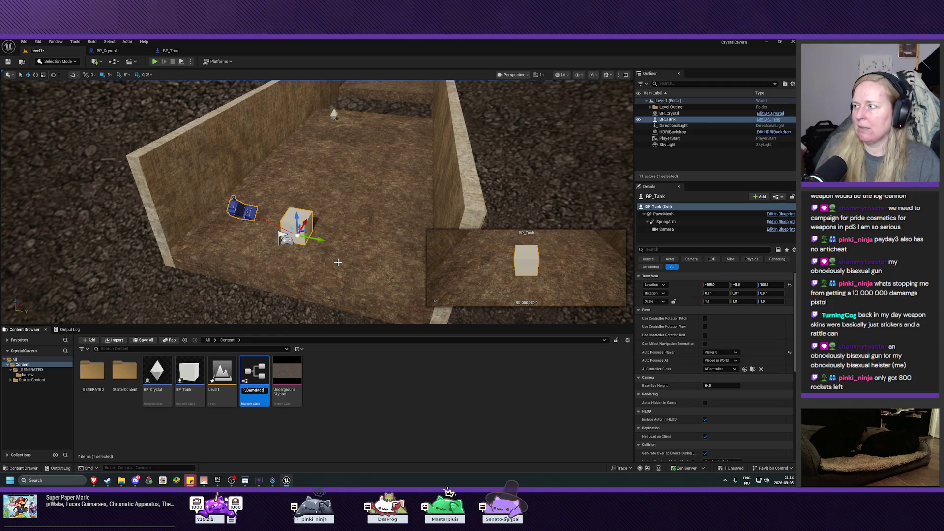
pyautogui.press('Return')
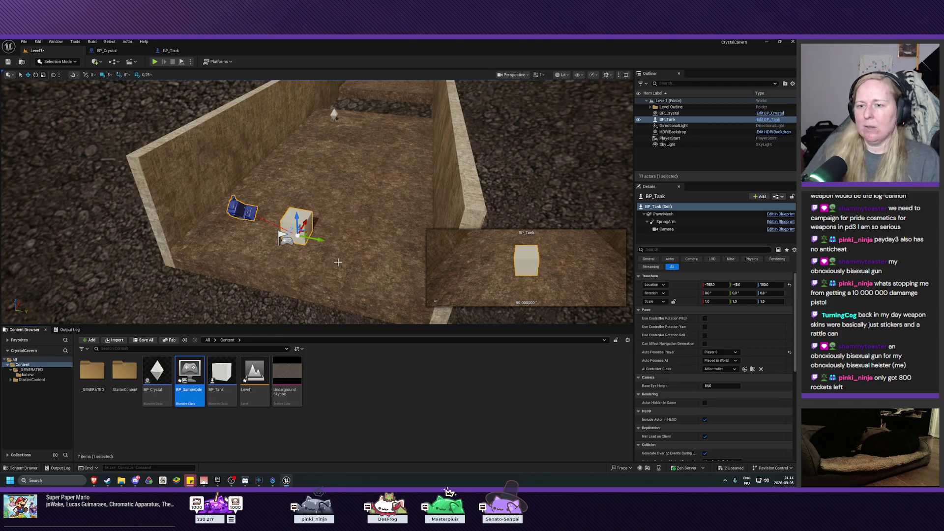
# Open BP_GameMode and review its Player Controller Class choices without changing them.
pyautogui.doubleClick(184, 373)
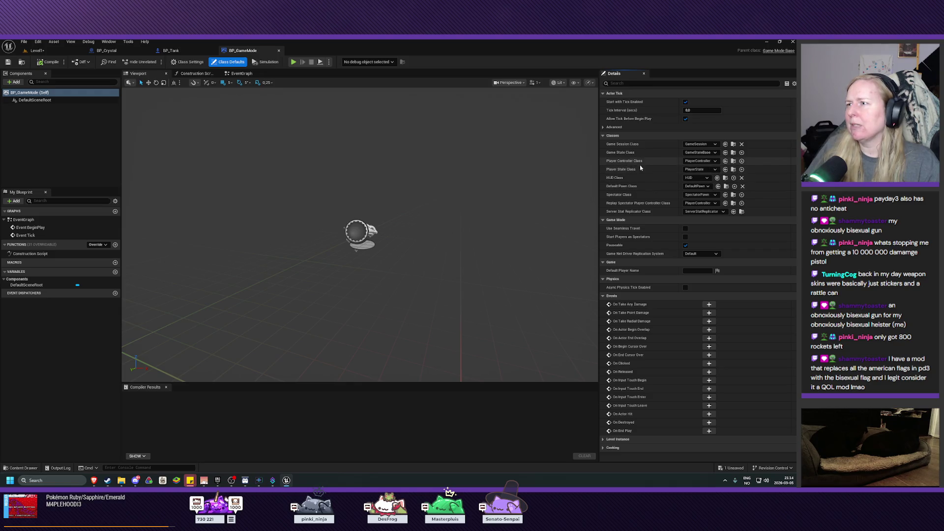
pyautogui.click(700, 160)
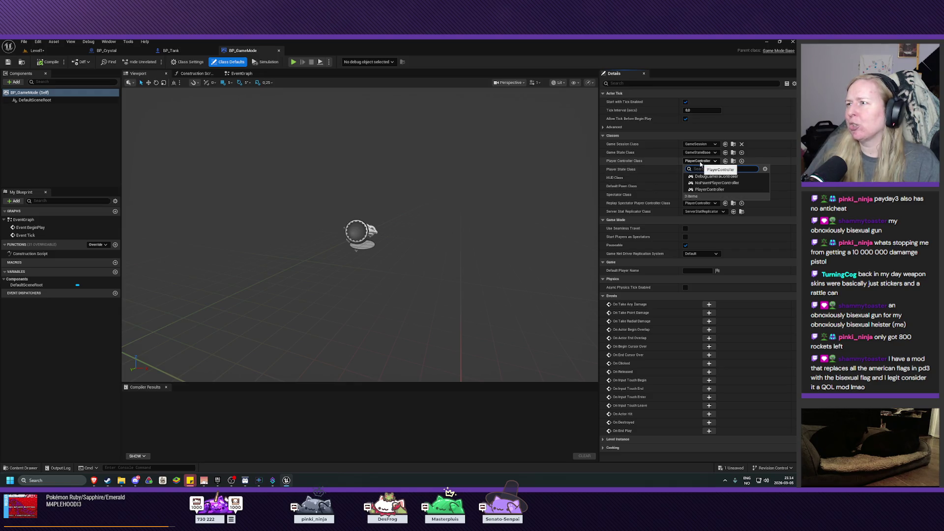
pyautogui.click(660, 162)
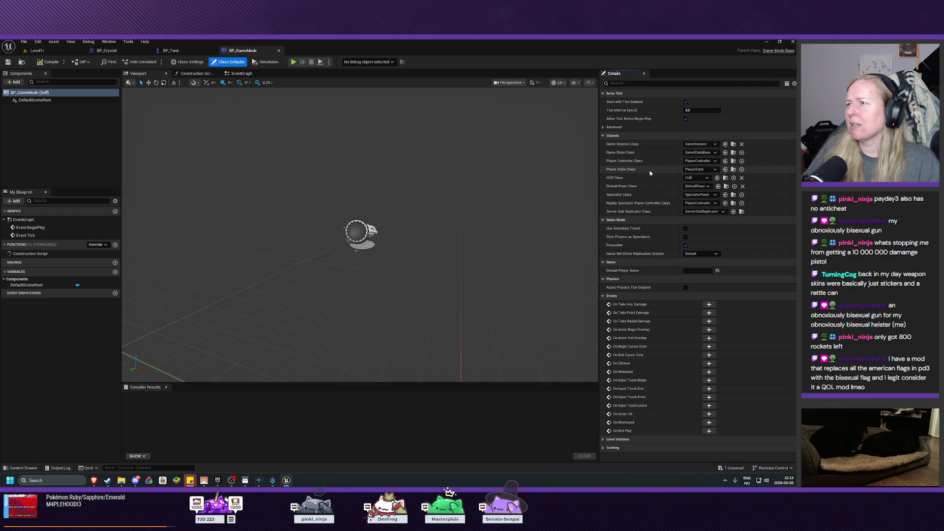
# Set BP_GameMode's Default Pawn Class to BP_Tank and compile the Blueprint.
pyautogui.click(698, 186)
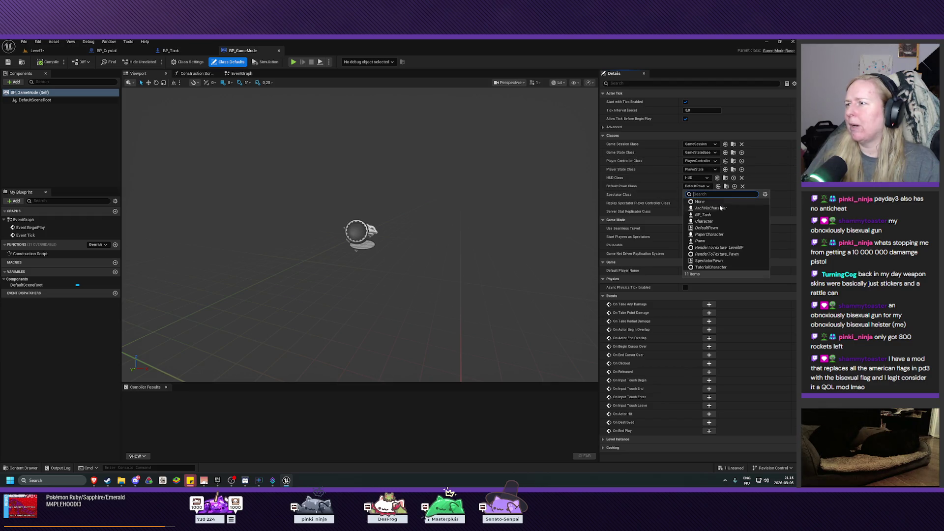
pyautogui.click(708, 215)
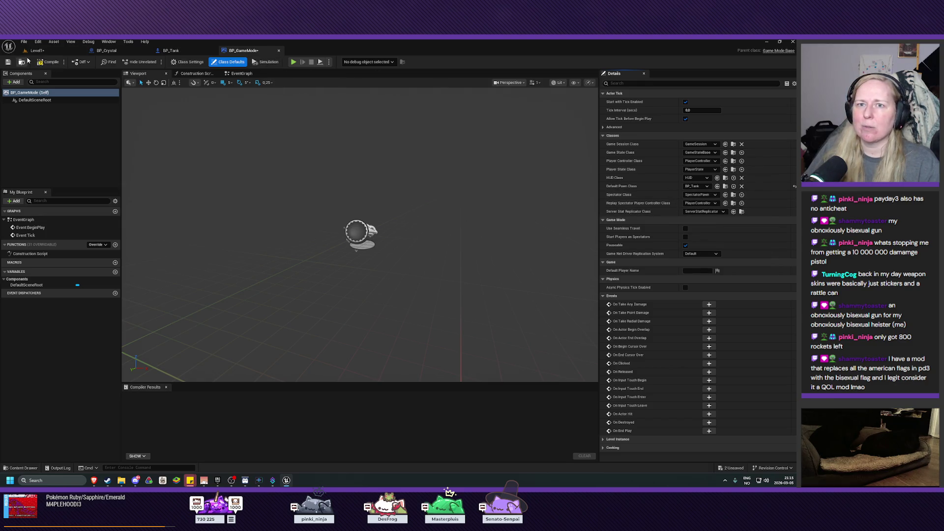
pyautogui.click(48, 62)
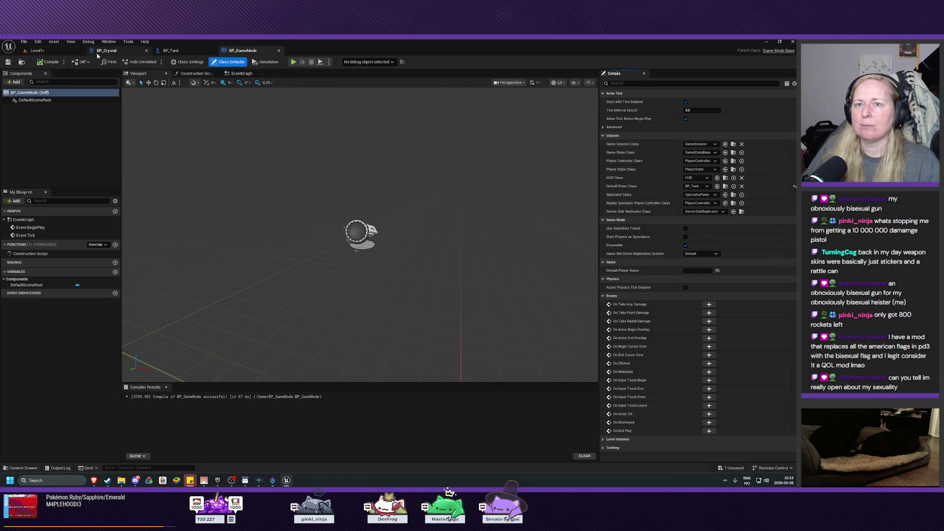
pyautogui.click(42, 42)
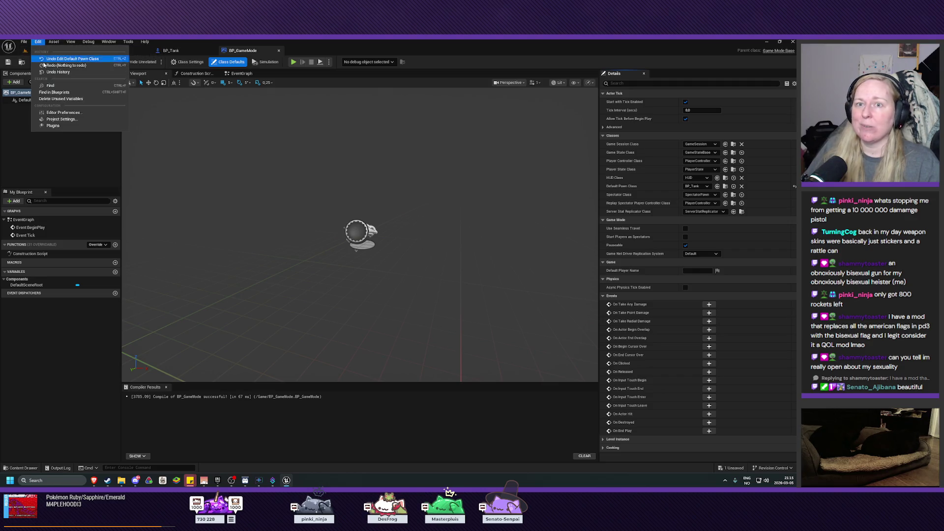
# Set the project's Default GameMode to BP_GameMode in Maps & Modes, then close Project Settings.
pyautogui.click(62, 119)
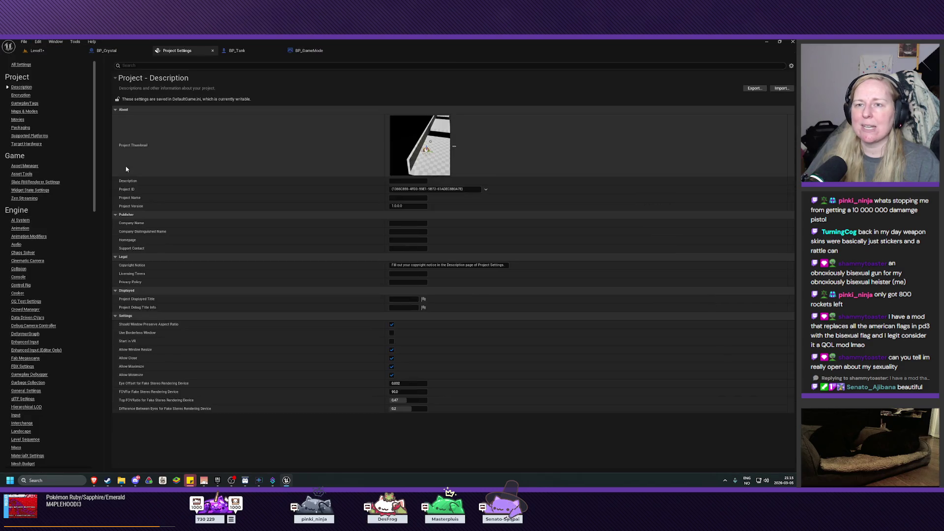
pyautogui.click(24, 111)
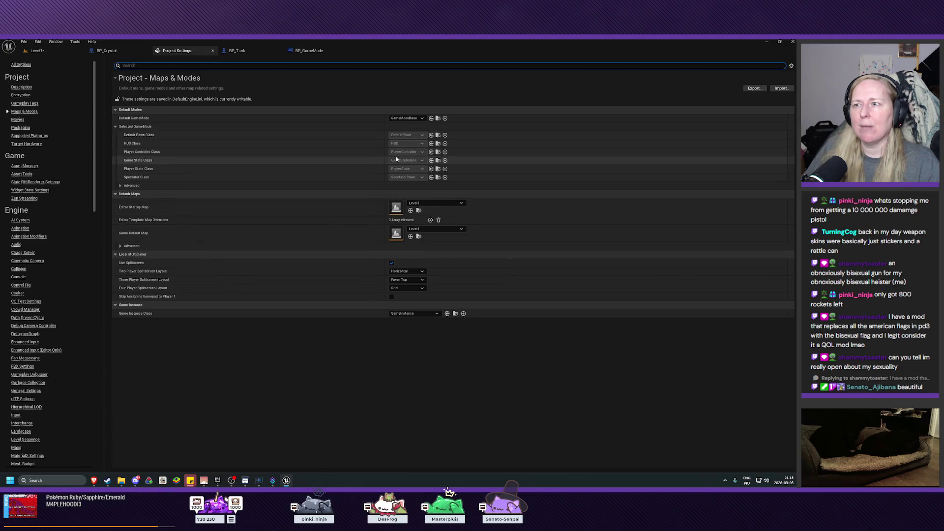
pyautogui.click(408, 119)
pyautogui.click(415, 133)
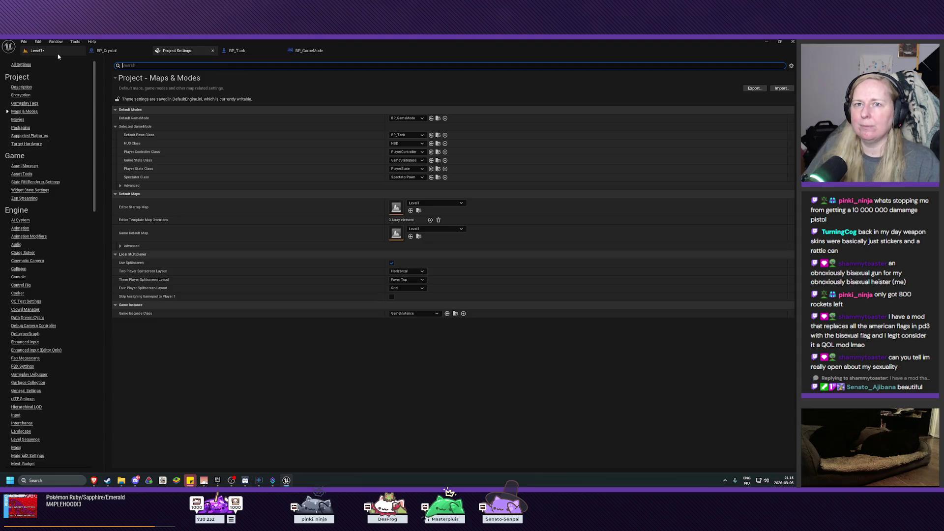
pyautogui.click(37, 50)
pyautogui.click(213, 50)
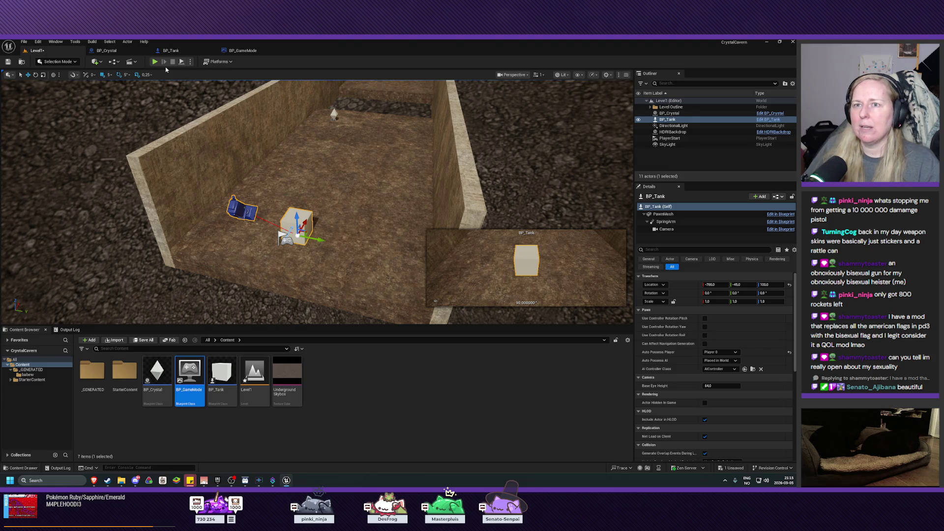
# Delete the placed BP_Tank actor from Level1, play-test the level, and save it.
pyautogui.click(672, 125)
pyautogui.click(669, 120)
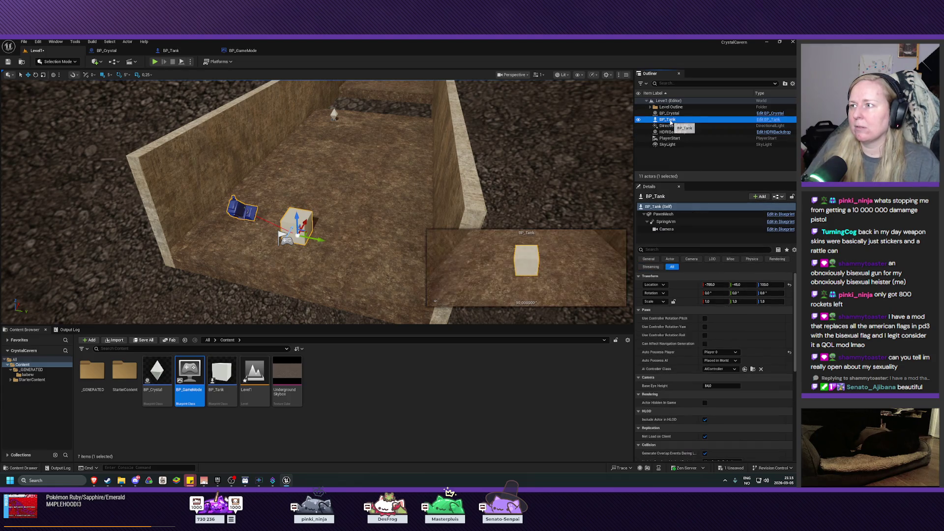
pyautogui.press('Delete')
pyautogui.click(154, 61)
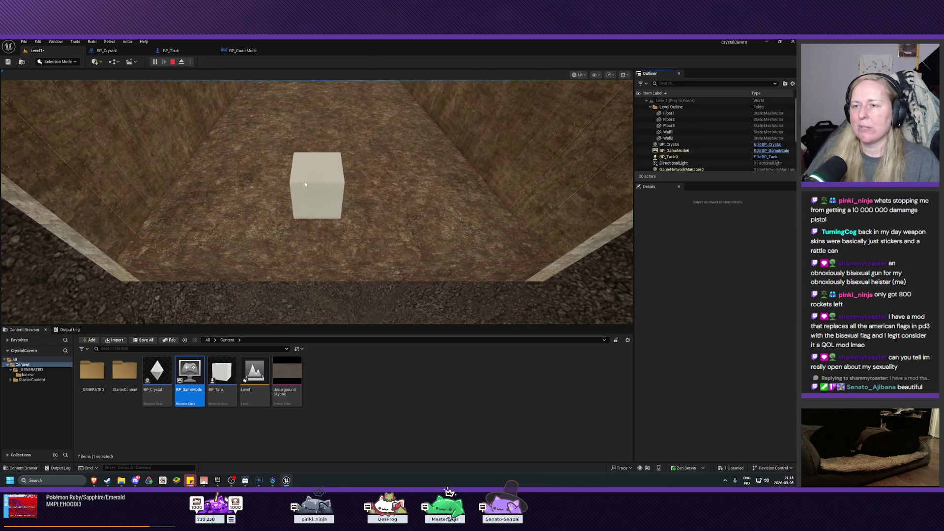
pyautogui.press('Escape')
pyautogui.click(250, 177)
pyautogui.hotkey('ctrl', 's')
pyautogui.moveTo(250, 177); pyautogui.dragTo(251, 142)
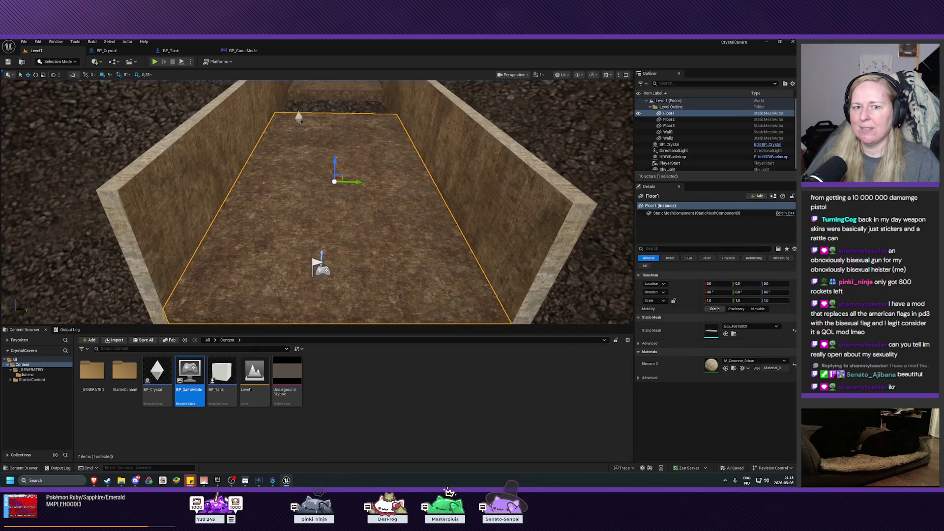
# Select HDRIBackdrop, reposition the viewport camera, then return to the BP_GameMode editor.
pyautogui.click(85, 184)
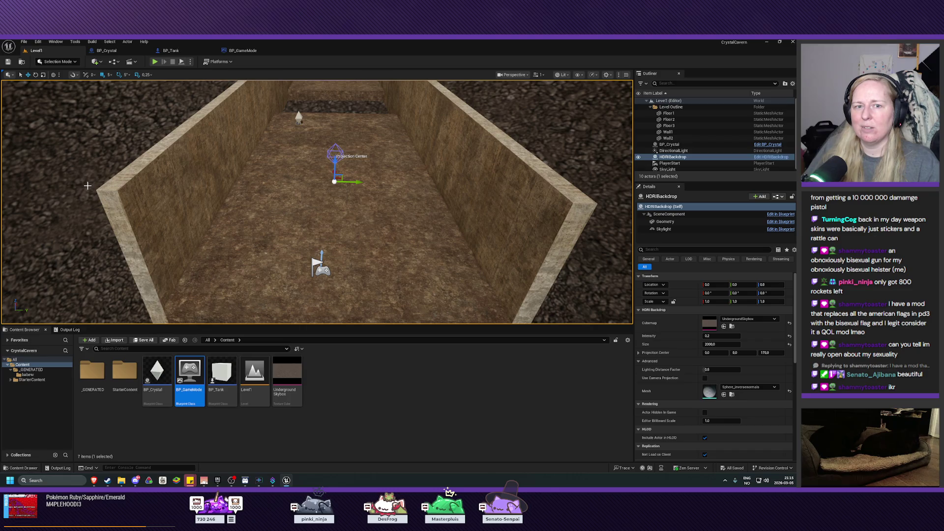
pyautogui.moveTo(189, 219)
pyautogui.mouseDown()
pyautogui.moveTo(189, 251)
pyautogui.moveTo(168, 258)
pyautogui.mouseUp()
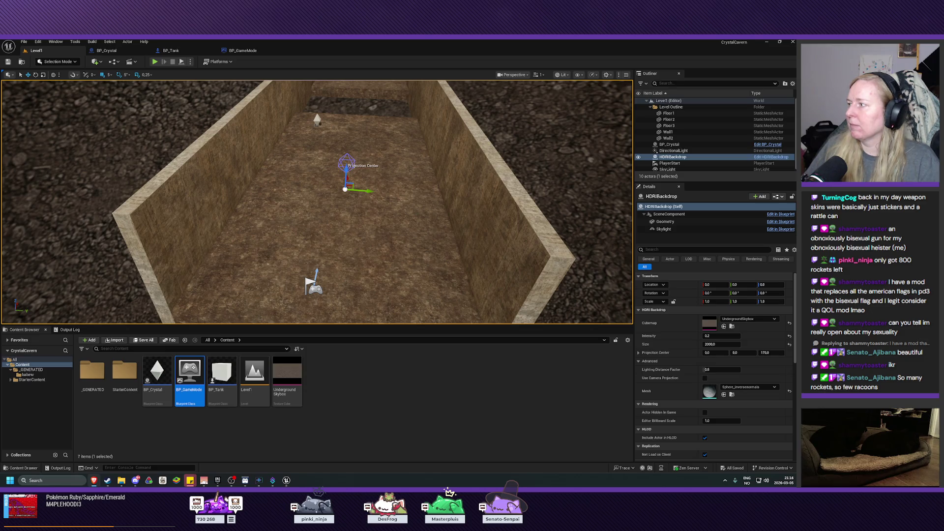
pyautogui.click(243, 51)
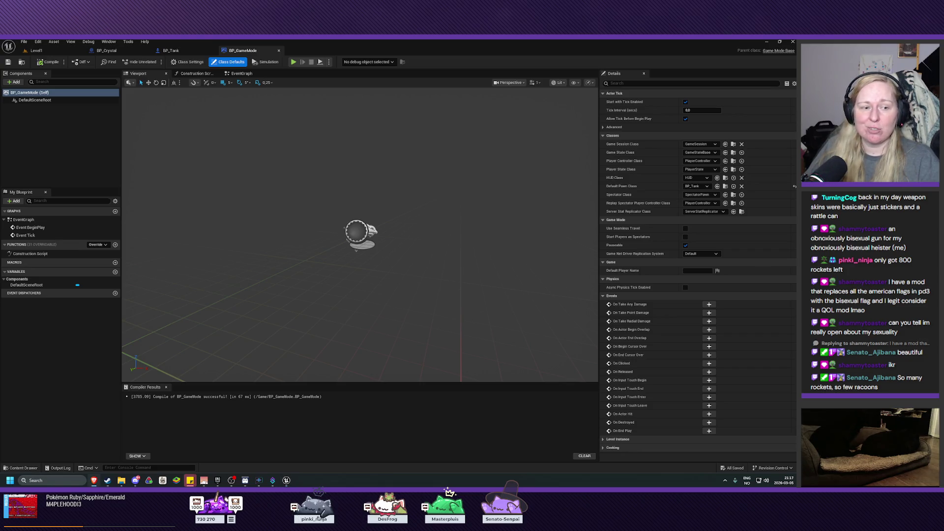
pyautogui.hotkey('alt', 'Tab')
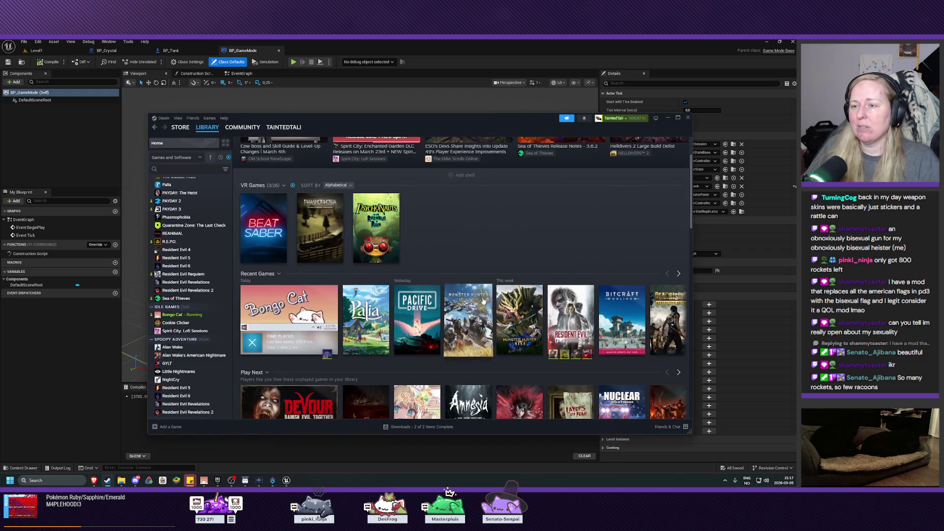
pyautogui.click(257, 307)
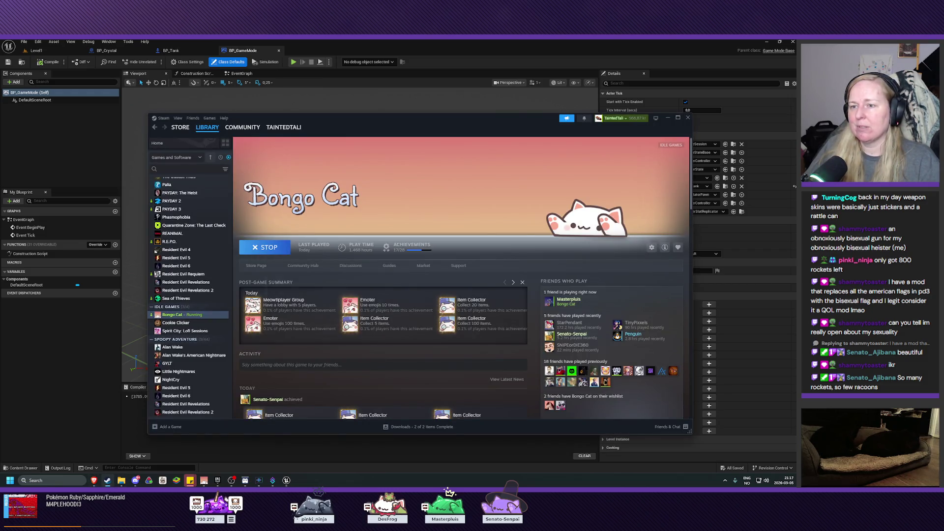
pyautogui.moveTo(257, 305)
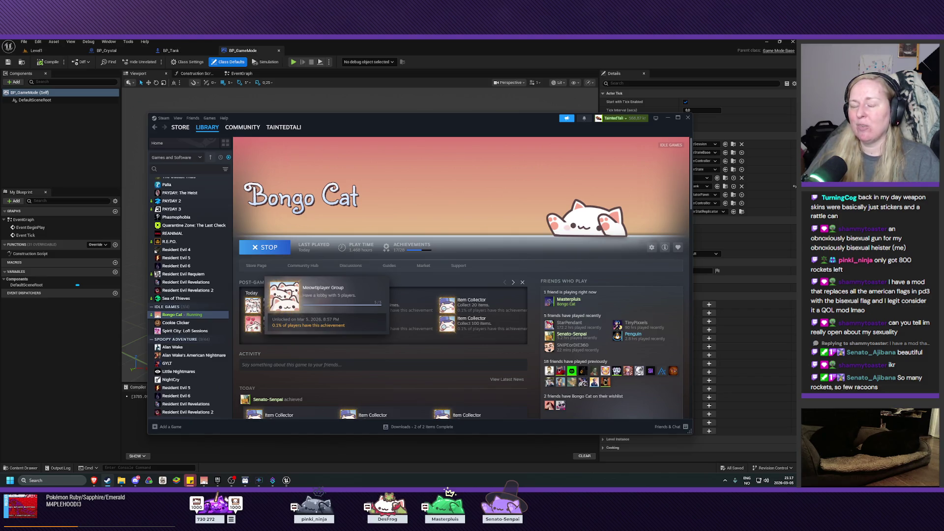
pyautogui.scroll(-5, 550, 310)
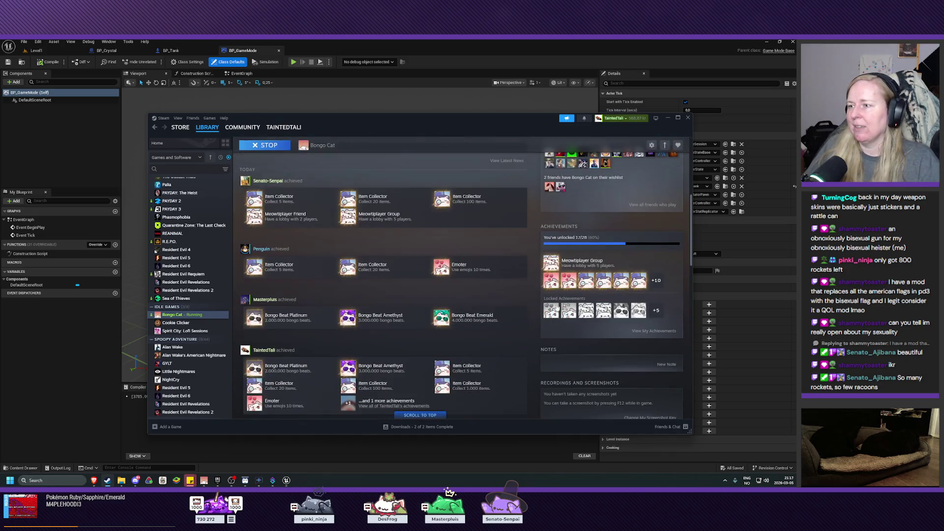
pyautogui.moveTo(551, 310)
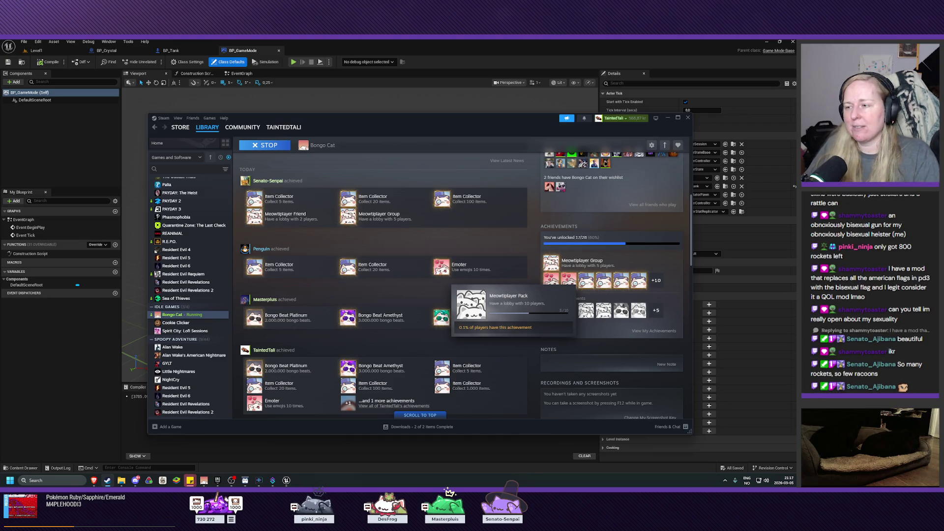
pyautogui.moveTo(603, 309)
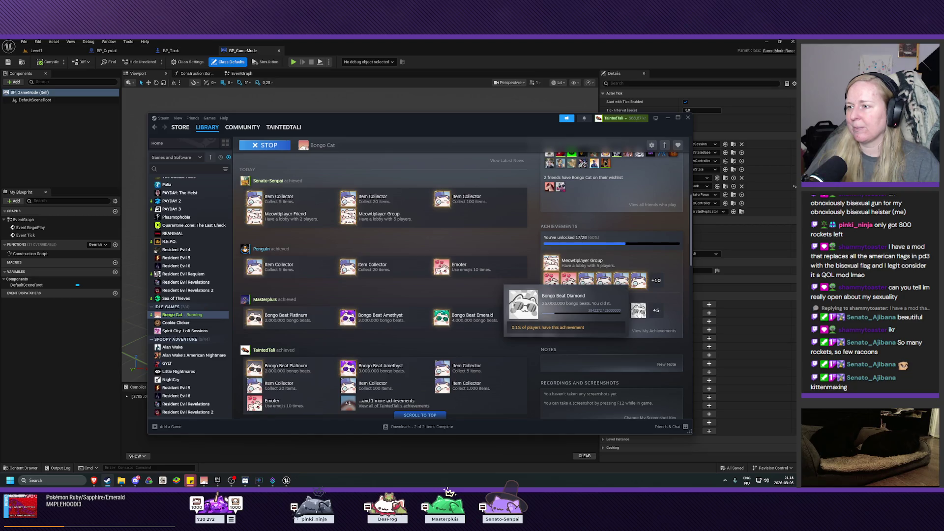
pyautogui.click(428, 42)
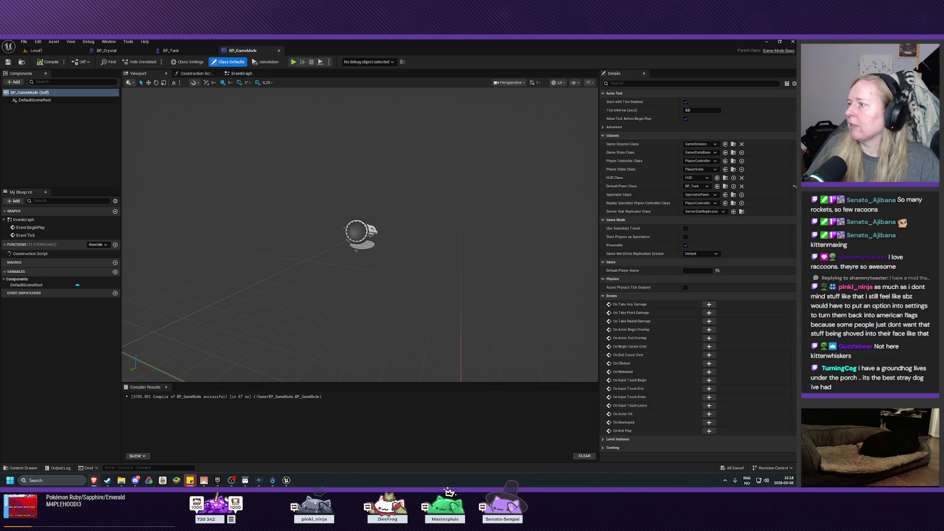
# Move the Google Images groundhog results window over the editor and scroll through them.
pyautogui.moveTo(943, 159)
pyautogui.mouseDown()
pyautogui.moveTo(839, 158)
pyautogui.moveTo(561, 87)
pyautogui.moveTo(510, 107)
pyautogui.mouseUp()
pyautogui.scroll(-3, 452, 261)
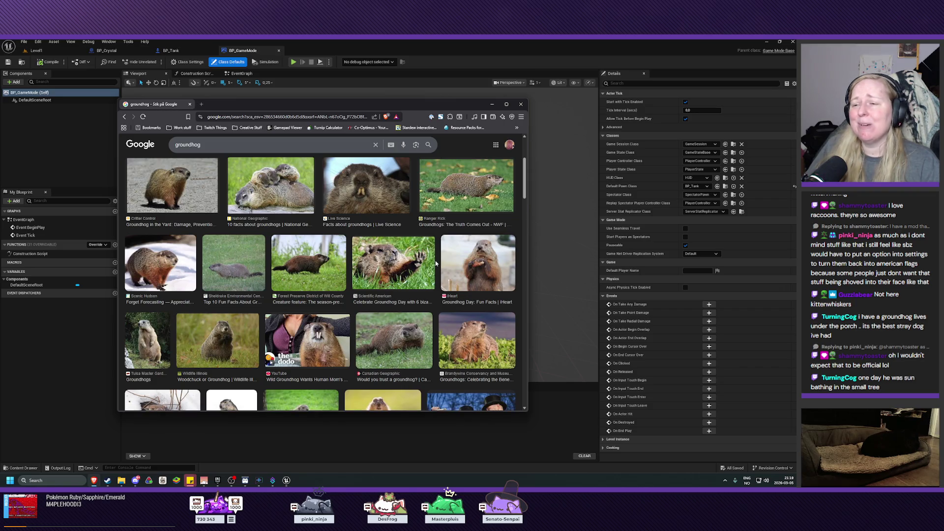
# Browse the groundhog images, then search 'dramatic groundhog' in a new tab.
pyautogui.scroll(-3, 421, 293)
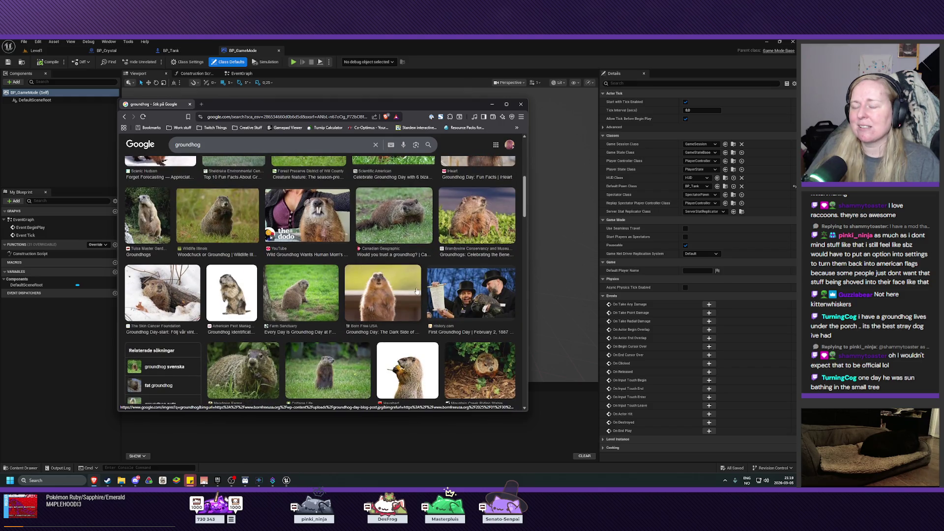
pyautogui.scroll(-1, 417, 291)
pyautogui.scroll(-1, 209, 303)
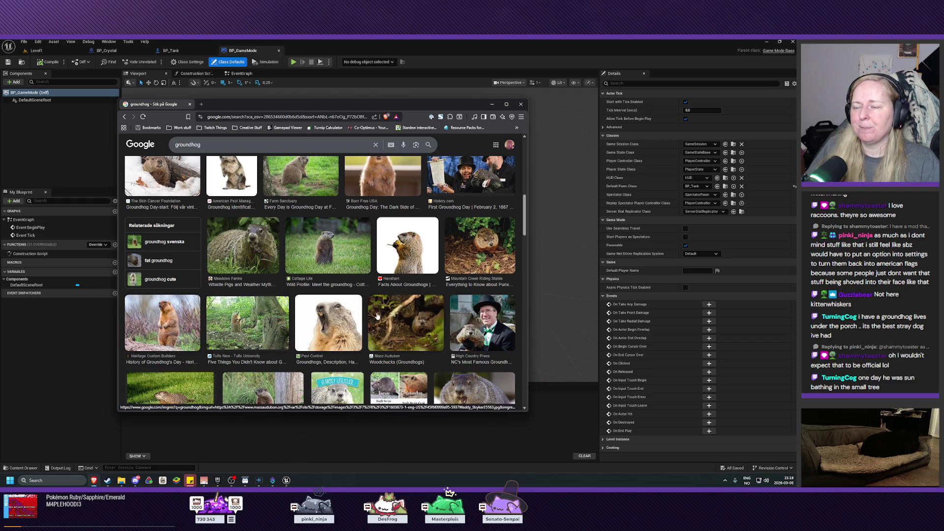
pyautogui.scroll(5, 369, 313)
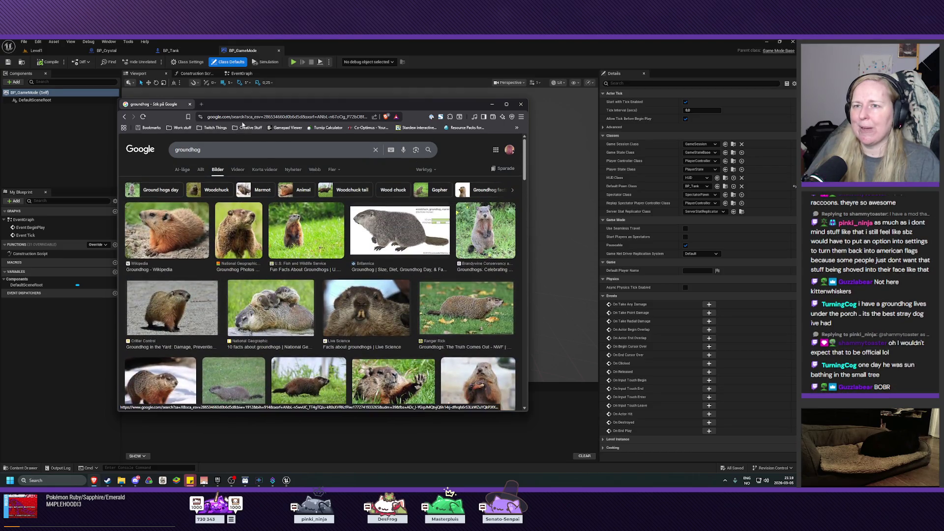
pyautogui.click(200, 105)
pyautogui.write('dramatic')
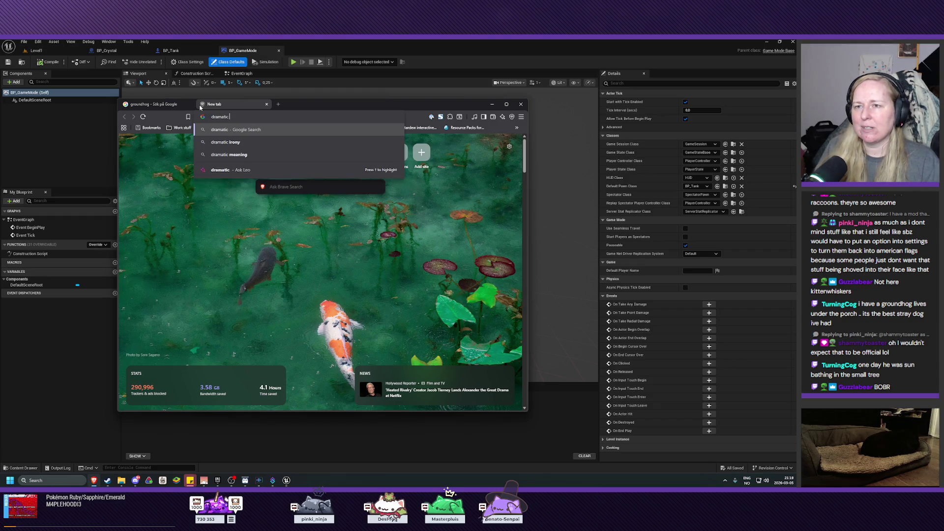
pyautogui.write(' groundhog')
pyautogui.press('Return')
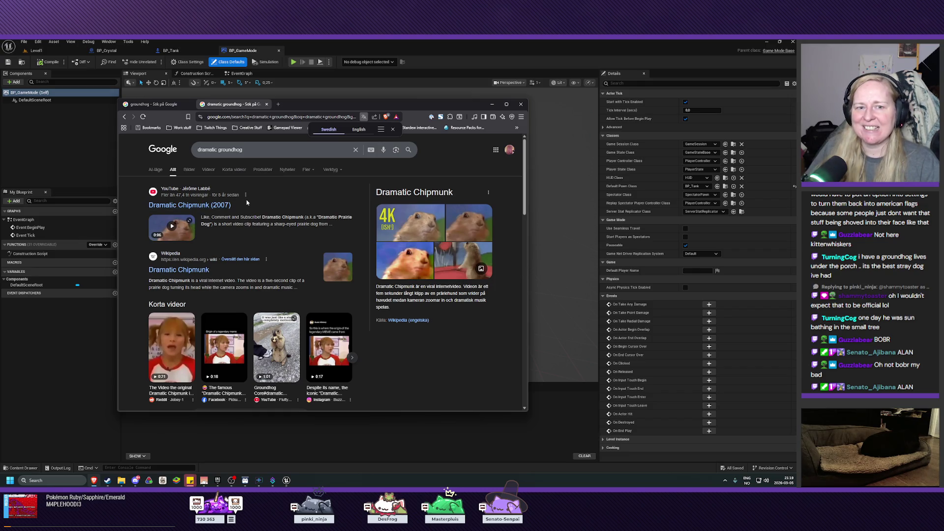
# Revisit the groundhog results, then play and pause the Dramatic Chipmunk video.
pyautogui.click(171, 104)
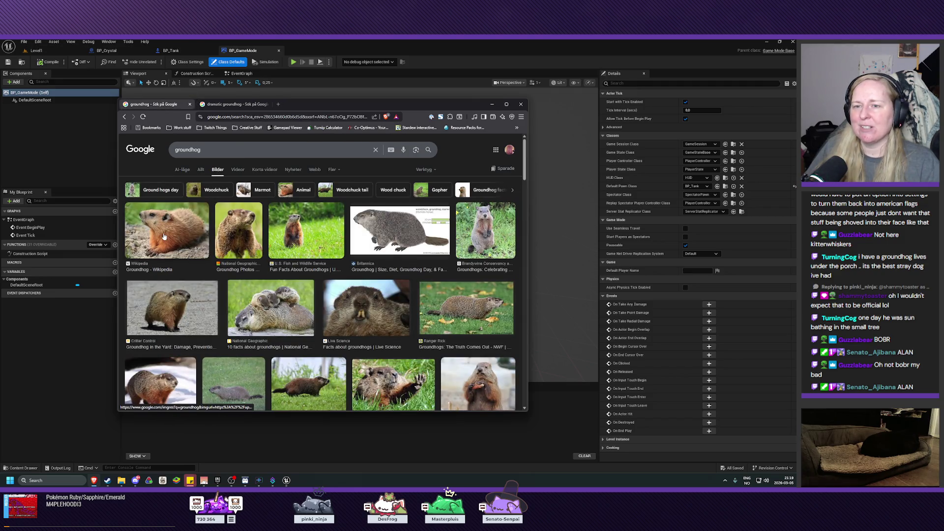
pyautogui.scroll(-2, 379, 273)
pyautogui.scroll(-8, 379, 273)
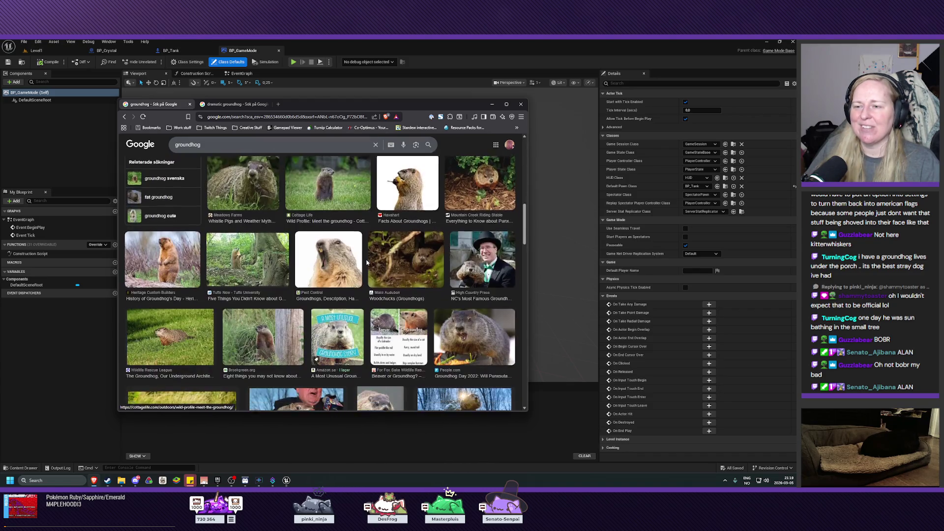
pyautogui.scroll(8, 366, 262)
pyautogui.click(234, 103)
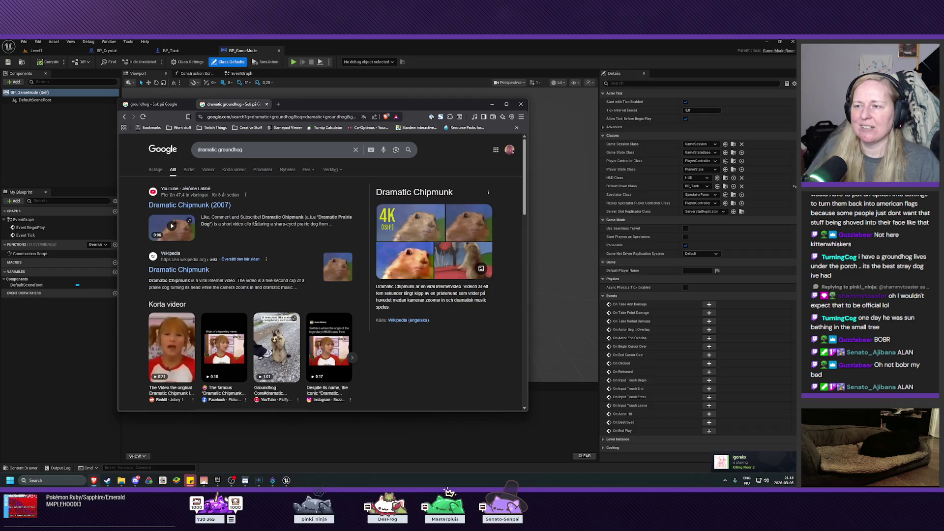
pyautogui.click(173, 228)
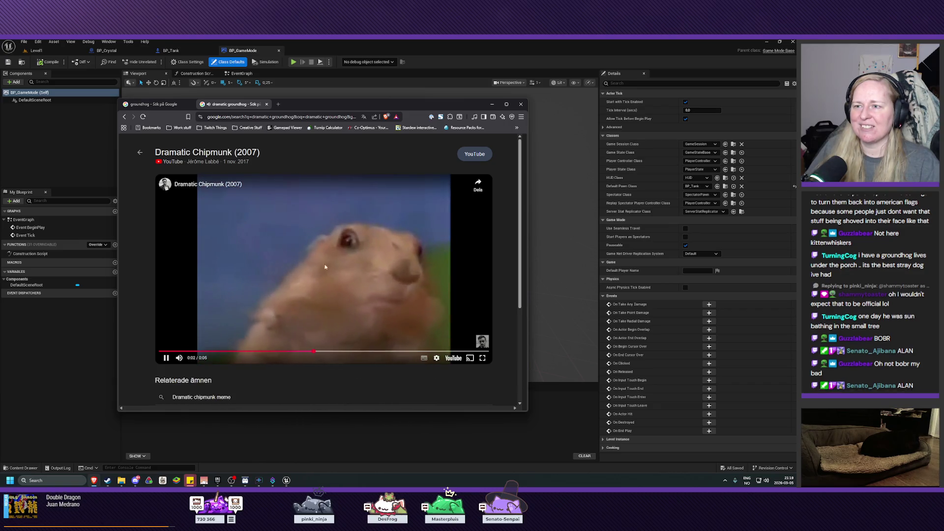
pyautogui.click(164, 358)
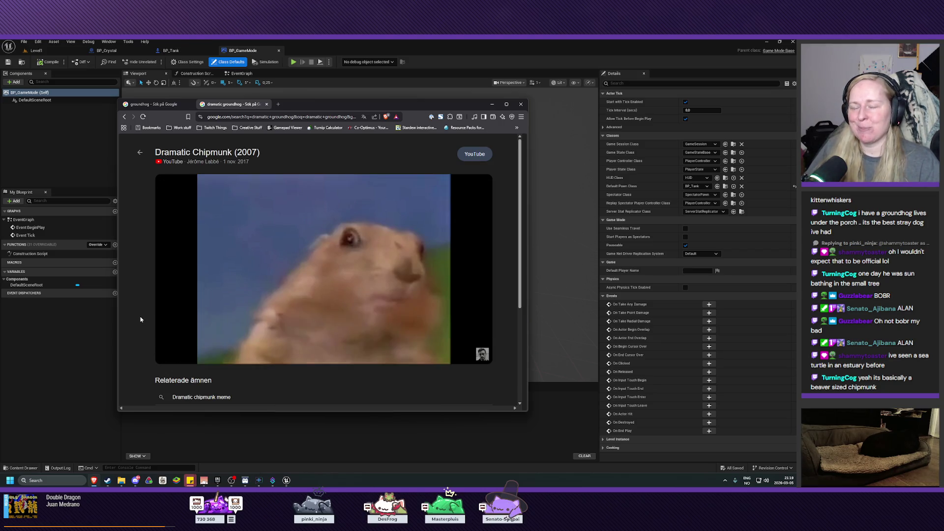
pyautogui.click(140, 153)
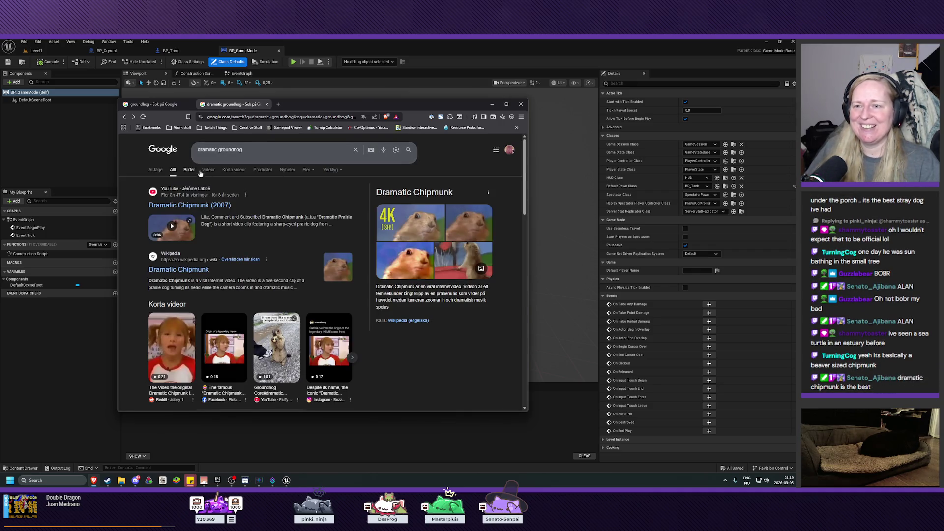
# Close the dramatic groundhog tab and the browser, returning to the Level1 editor.
pyautogui.click(268, 104)
pyautogui.click(491, 104)
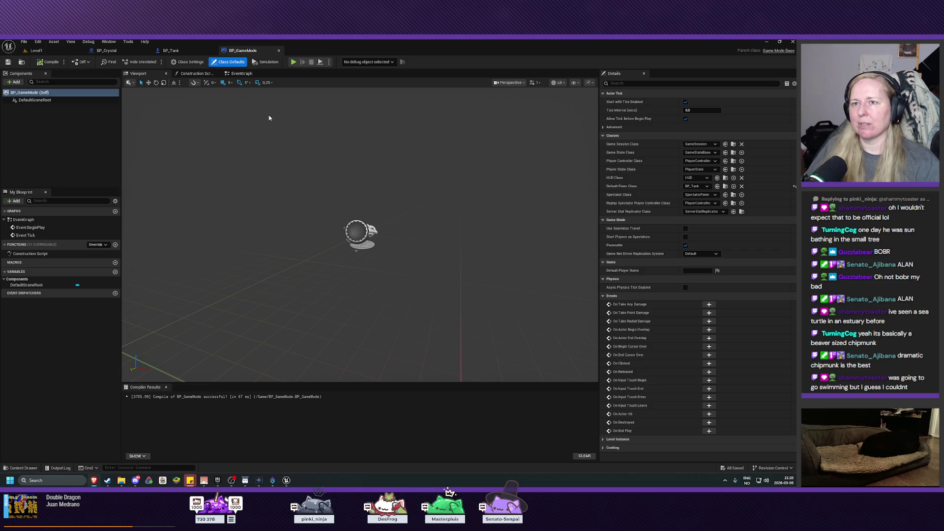
pyautogui.click(43, 51)
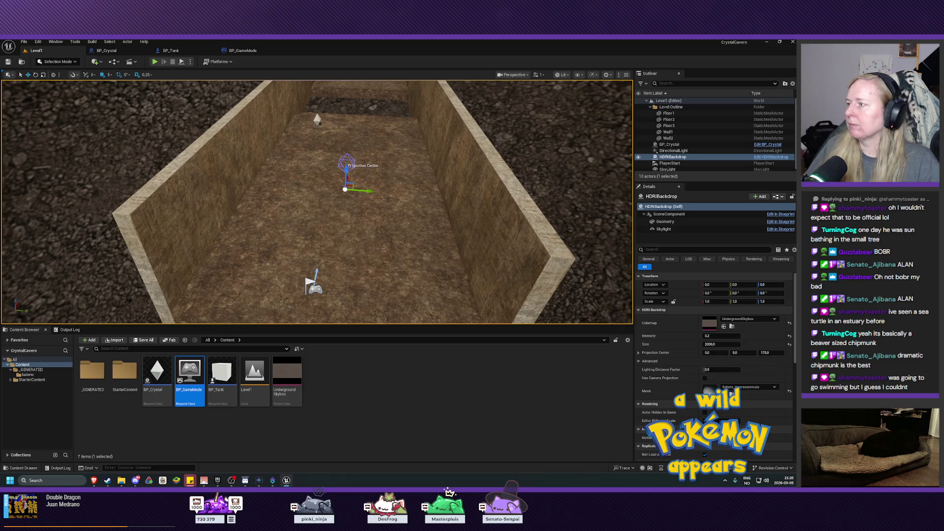
# Open the Box_F69158C0 mesh from _GENERATED/babew in the static mesh editor.
pyautogui.click(89, 382)
pyautogui.doubleClick(90, 379)
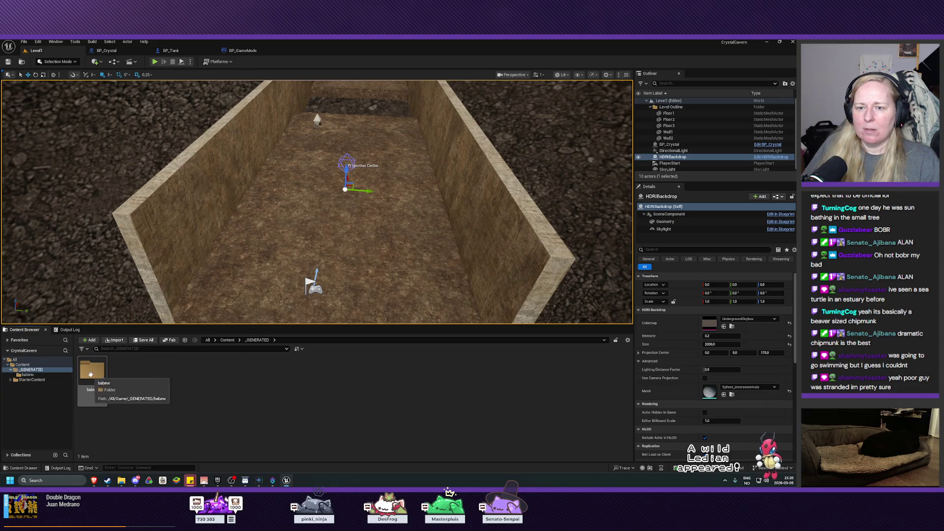
pyautogui.doubleClick(90, 373)
pyautogui.click(132, 383)
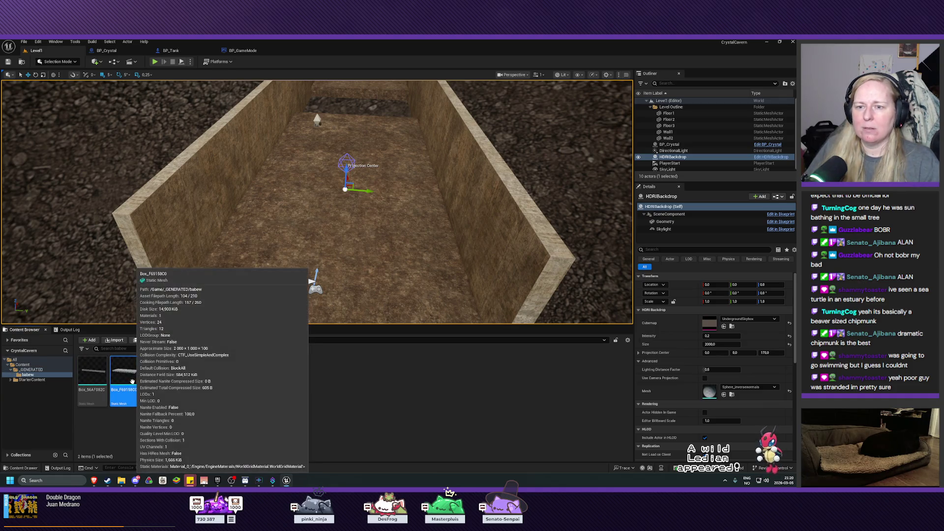
pyautogui.doubleClick(133, 384)
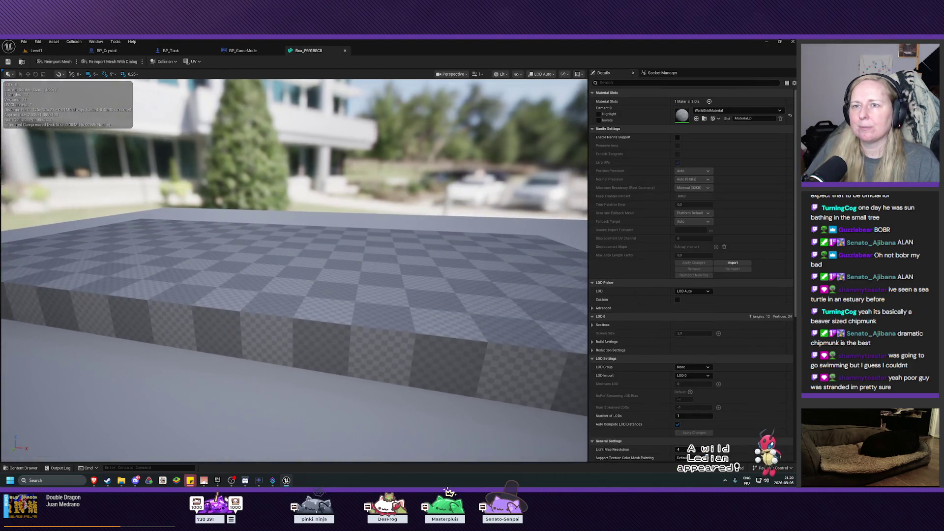
# Look through the collision, camera, view mode and display menus, then frame the box mesh.
pyautogui.click(164, 62)
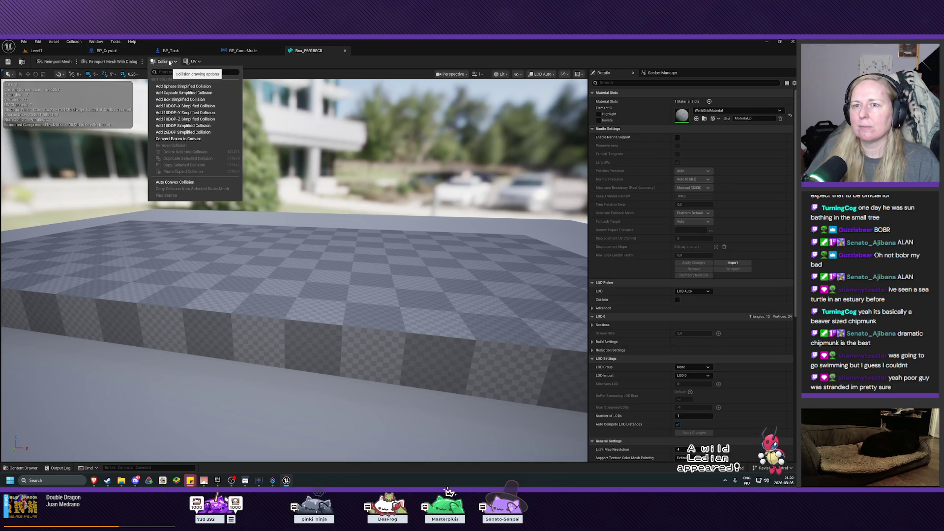
pyautogui.click(186, 65)
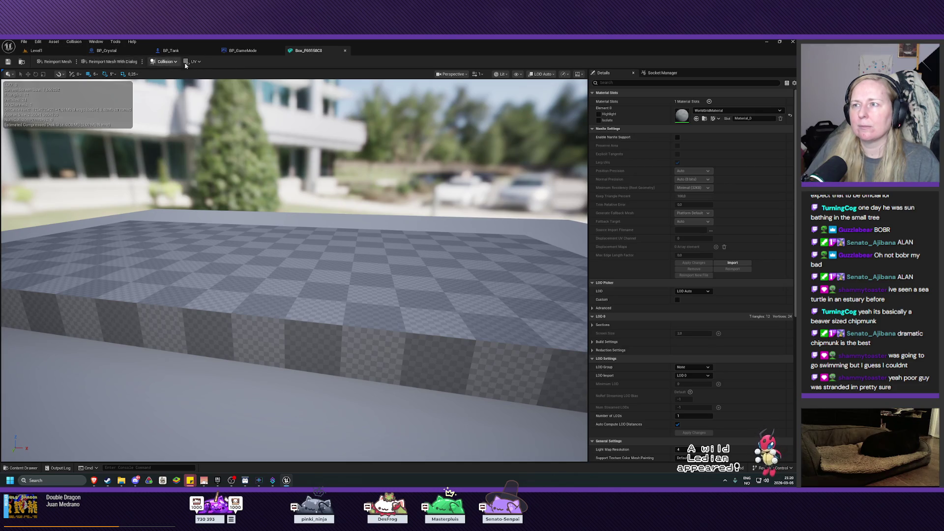
pyautogui.click(453, 75)
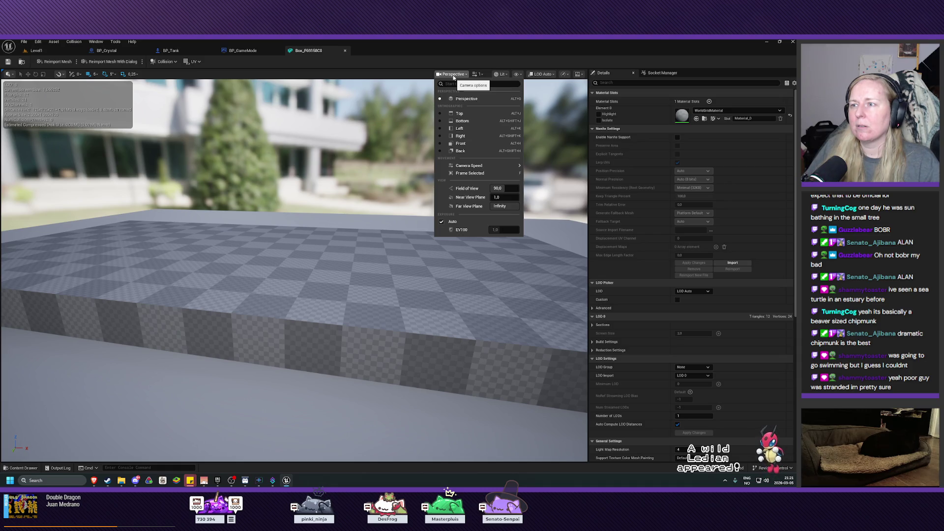
pyautogui.click(453, 75)
pyautogui.click(502, 75)
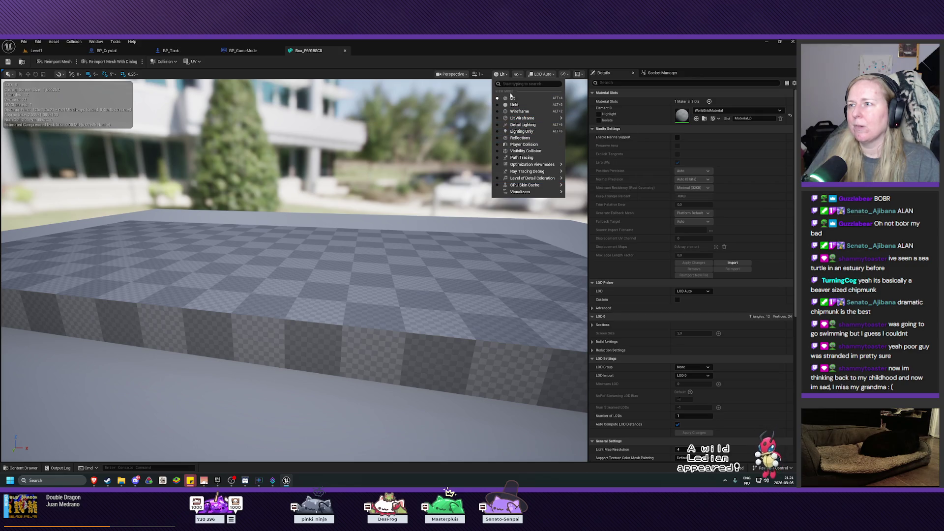
pyautogui.click(517, 74)
pyautogui.click(517, 75)
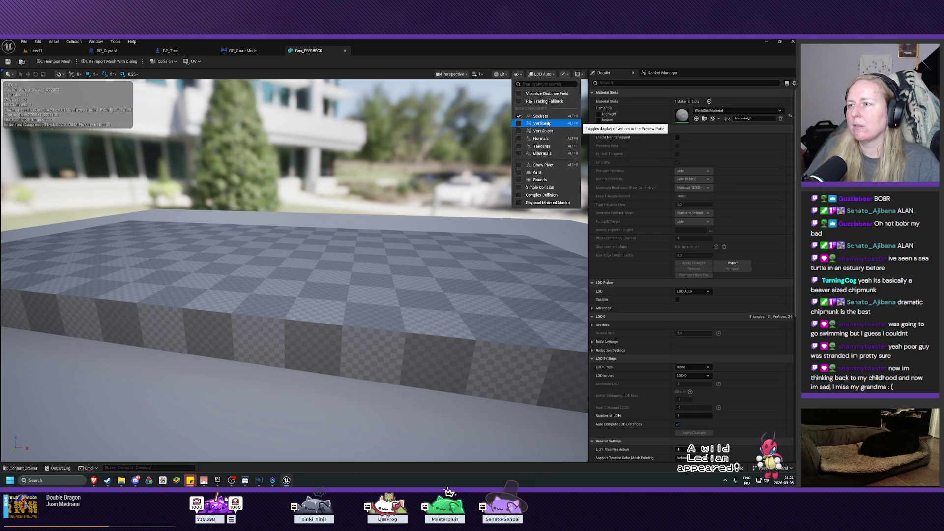
pyautogui.click(540, 188)
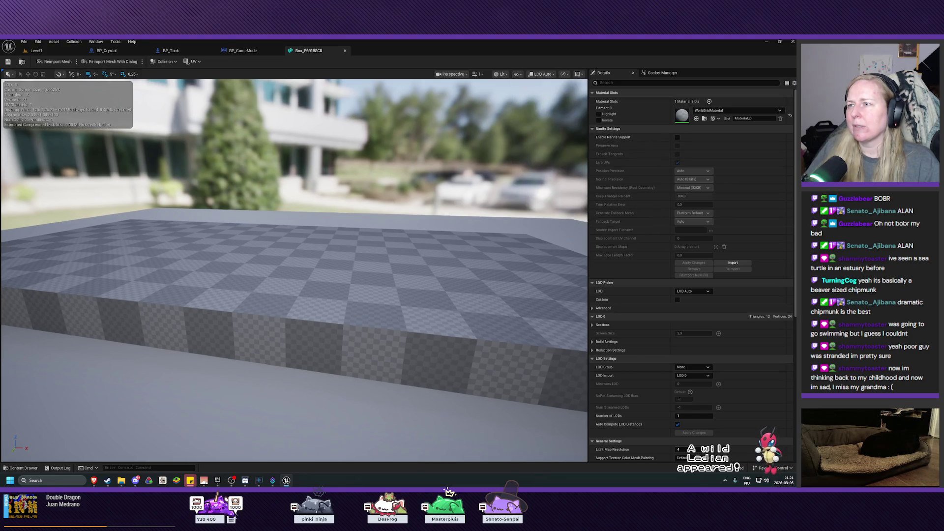
pyautogui.press('f')
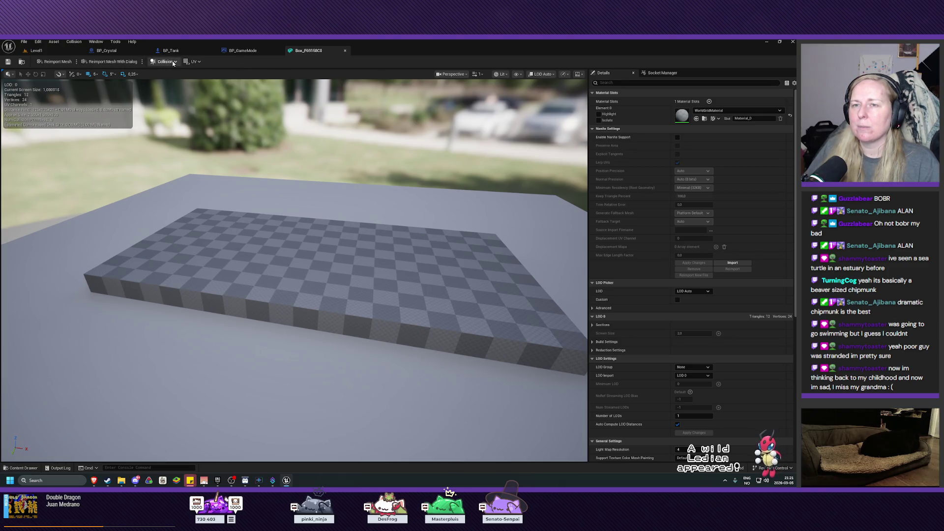
# Add Box Simplified Collision to Box_F69158C0, save it, and close its editor.
pyautogui.click(173, 62)
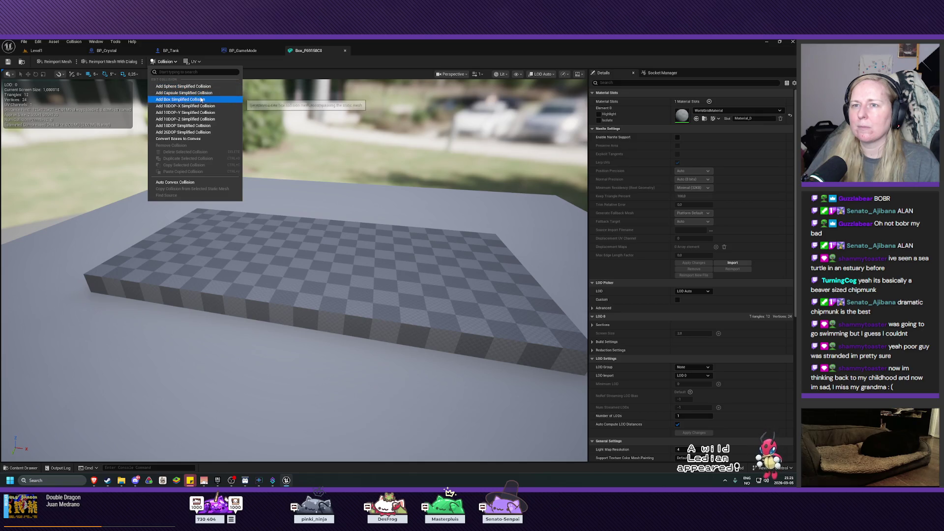
pyautogui.click(200, 99)
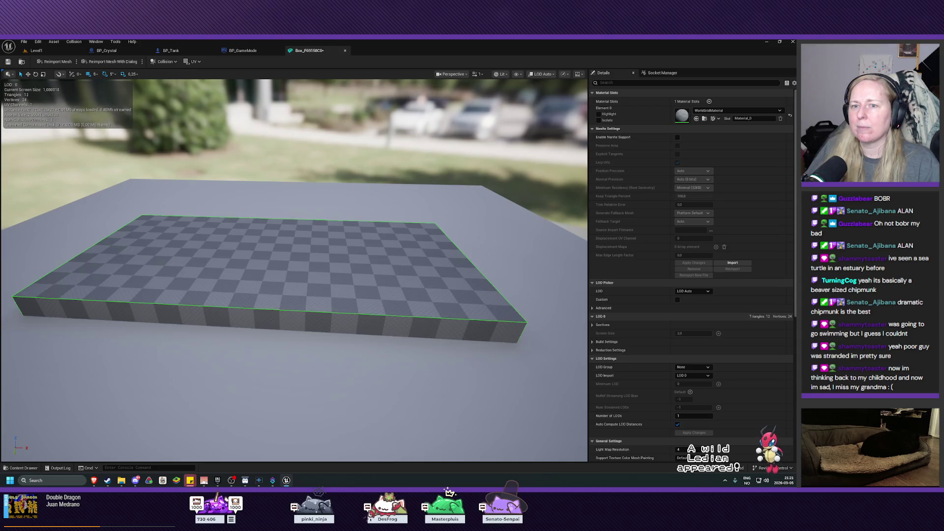
pyautogui.click(8, 62)
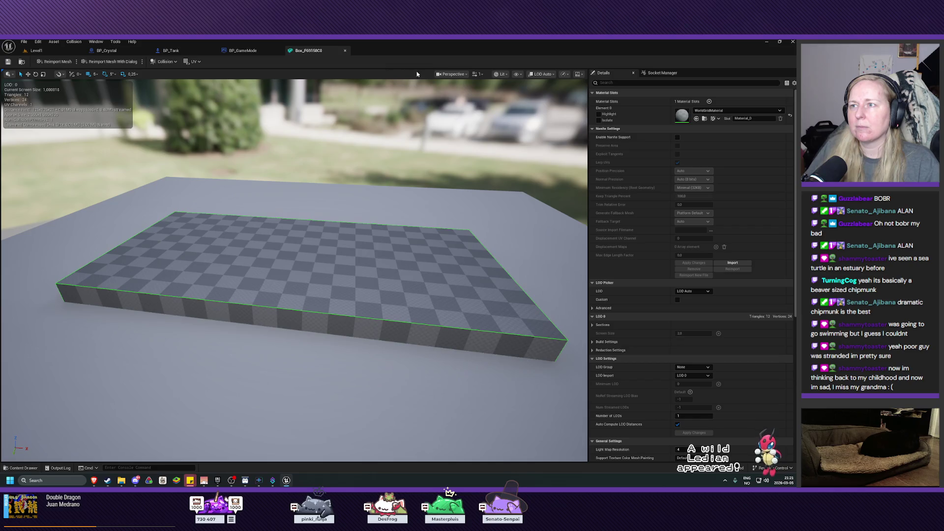
pyautogui.click(344, 52)
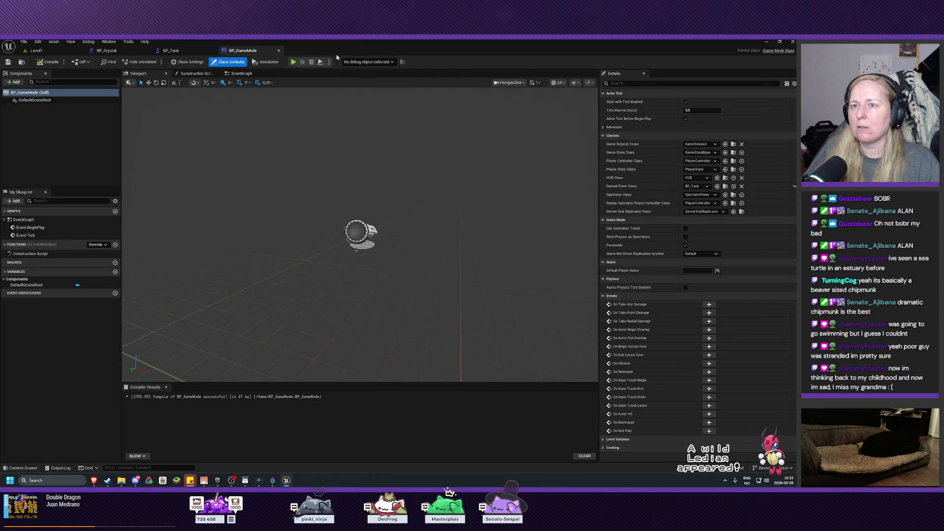
pyautogui.click(73, 52)
# Give the Box_56AF082C wall mesh Box Simplified Collision, then close its editor.
pyautogui.doubleClick(97, 370)
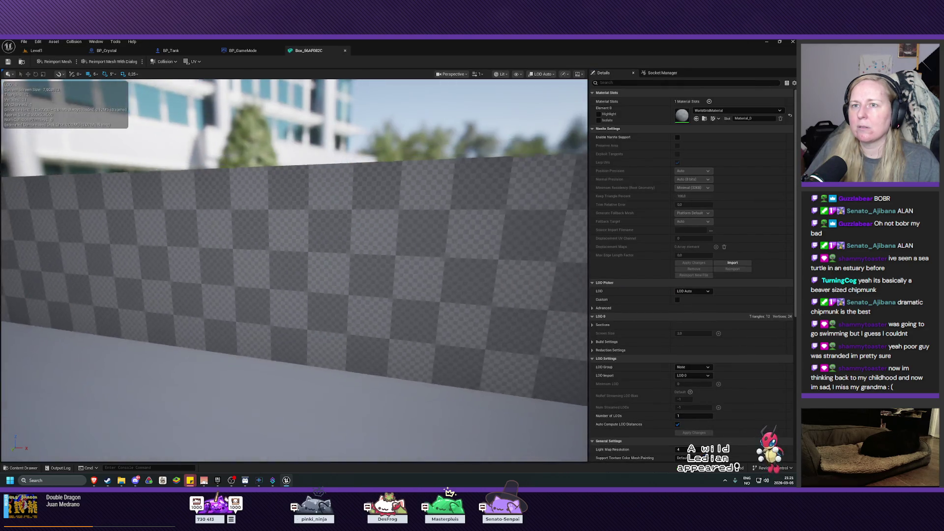
pyautogui.click(162, 62)
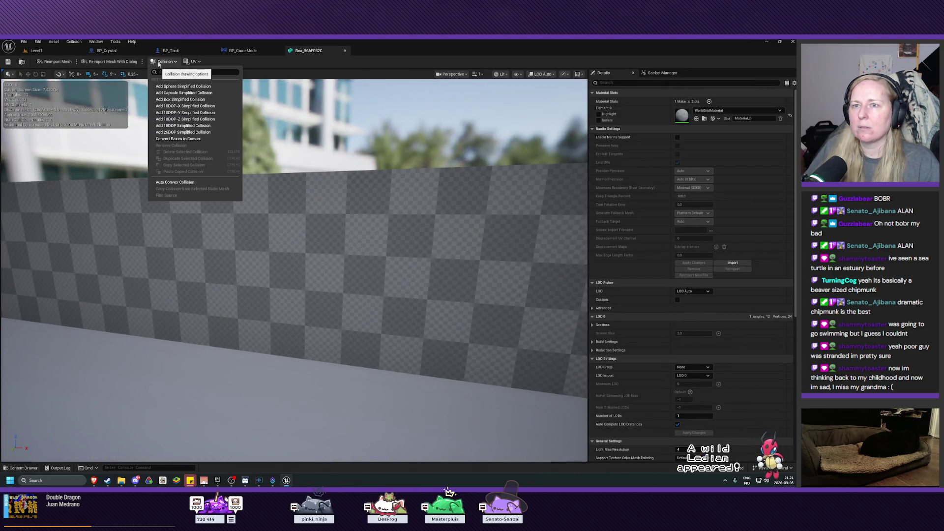
pyautogui.click(181, 99)
pyautogui.moveTo(182, 103); pyautogui.dragTo(169, 152)
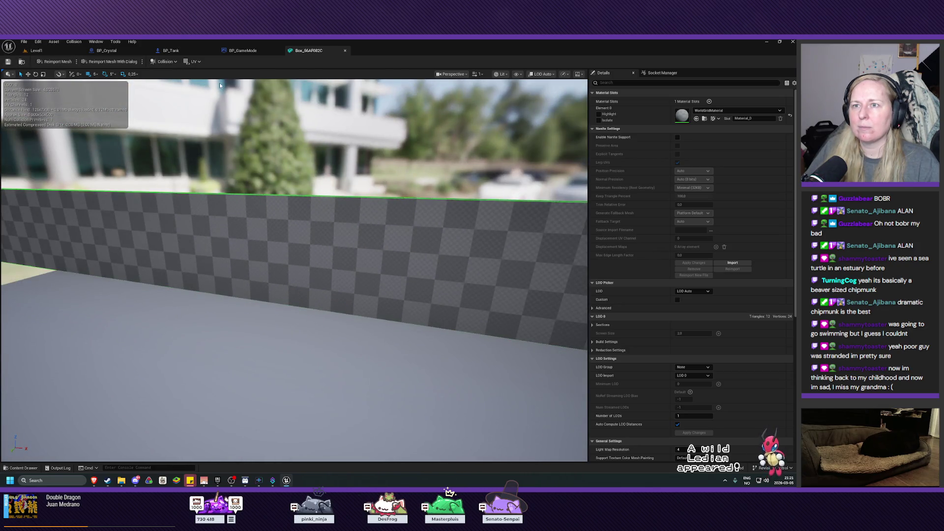
pyautogui.click(345, 50)
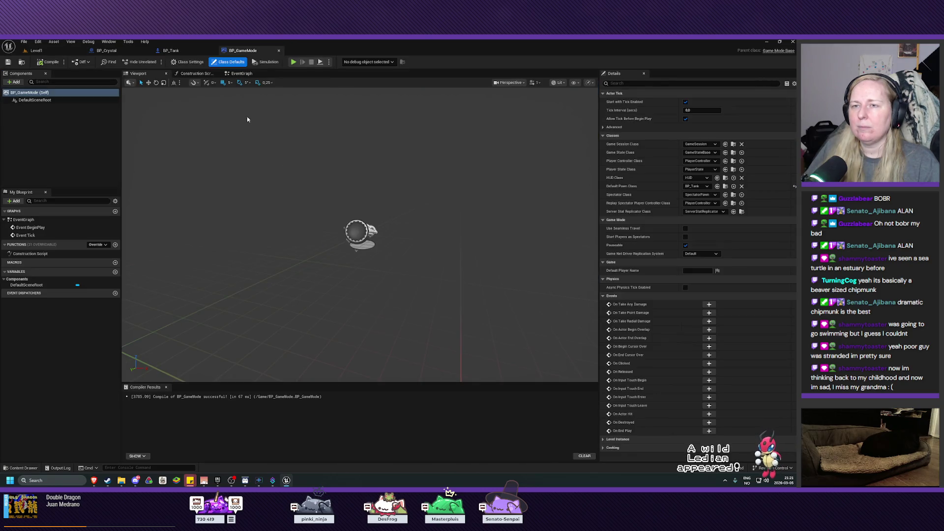
pyautogui.click(37, 51)
# Orbit the Level1 viewport over the trench, then bring up the BP_Tank blueprint.
pyautogui.moveTo(317, 202)
pyautogui.mouseDown()
pyautogui.moveTo(275, 207)
pyautogui.moveTo(318, 224)
pyautogui.mouseUp()
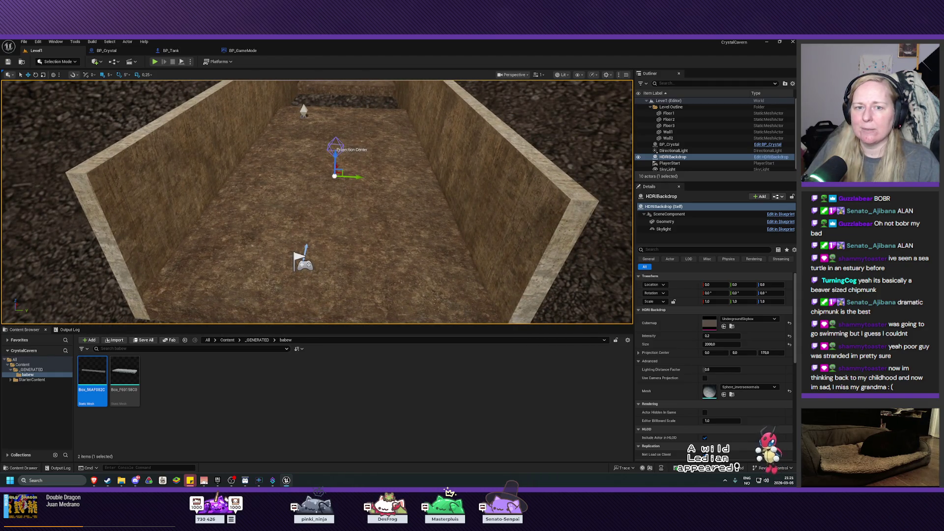
pyautogui.moveTo(297, 184)
pyautogui.mouseDown()
pyautogui.moveTo(290, 187)
pyautogui.moveTo(305, 182)
pyautogui.moveTo(297, 183)
pyautogui.mouseUp()
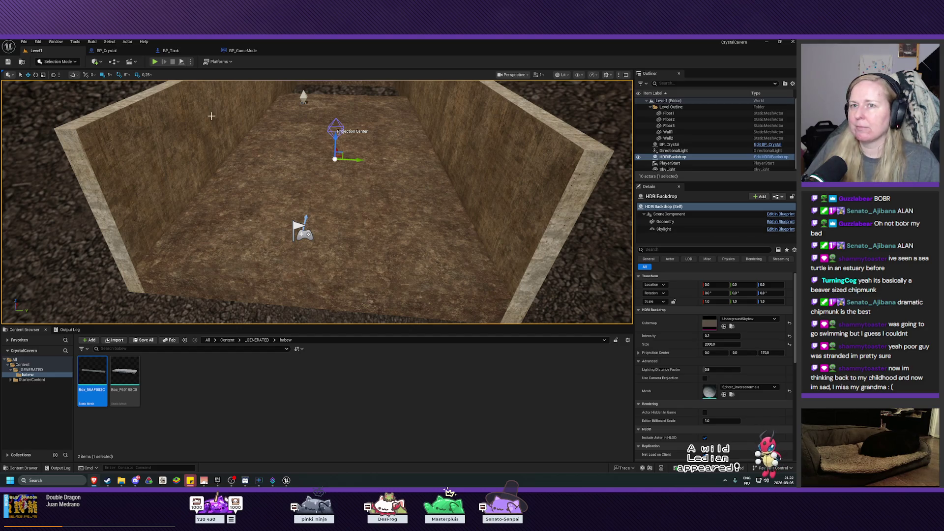
pyautogui.click(182, 52)
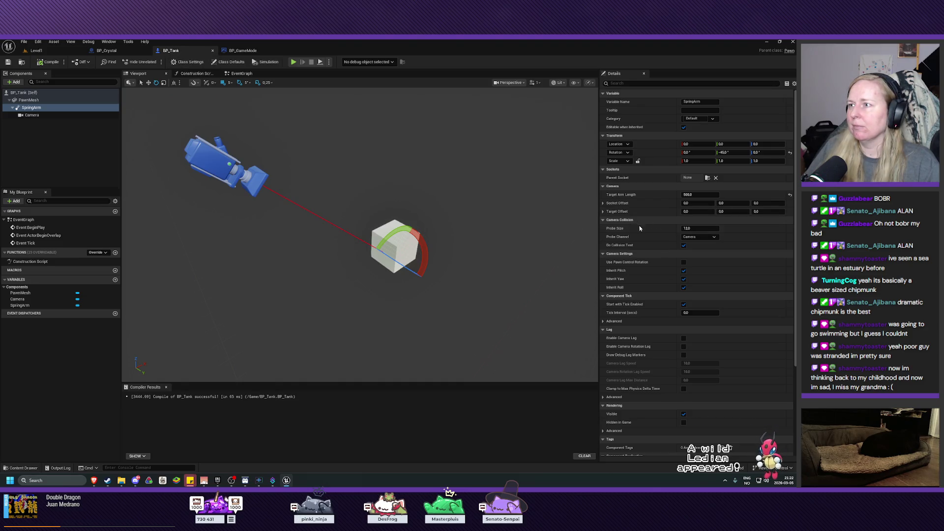
# Enable Simulate Physics on the PawnMesh component, then compile and save BP_Tank.
pyautogui.click(28, 101)
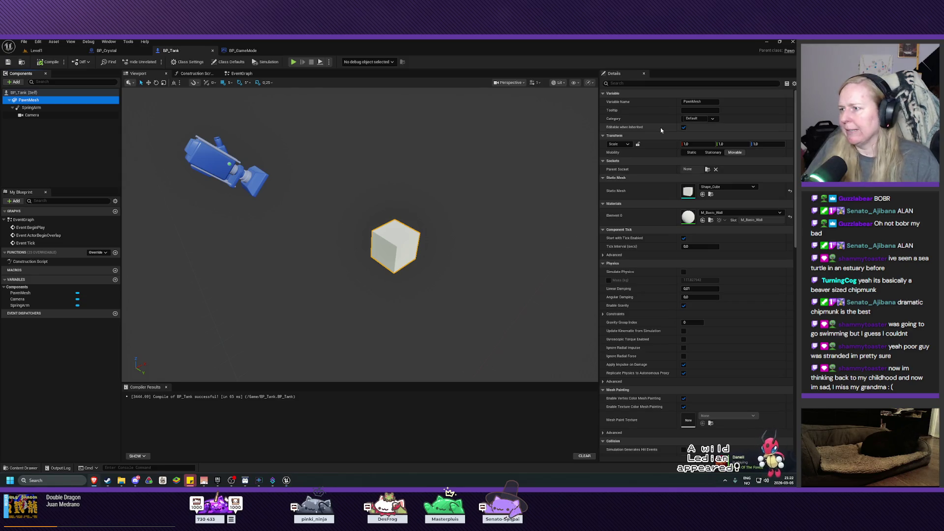
pyautogui.click(683, 272)
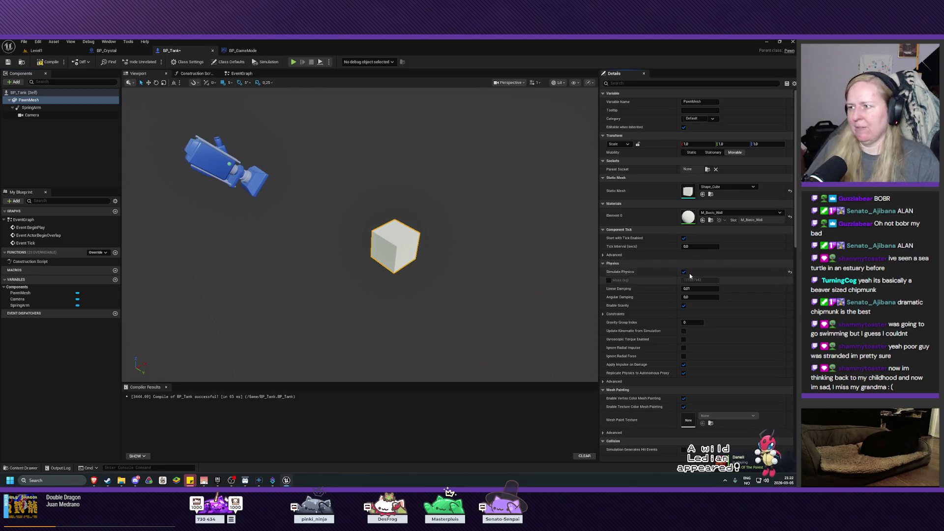
pyautogui.click(47, 62)
pyautogui.click(8, 62)
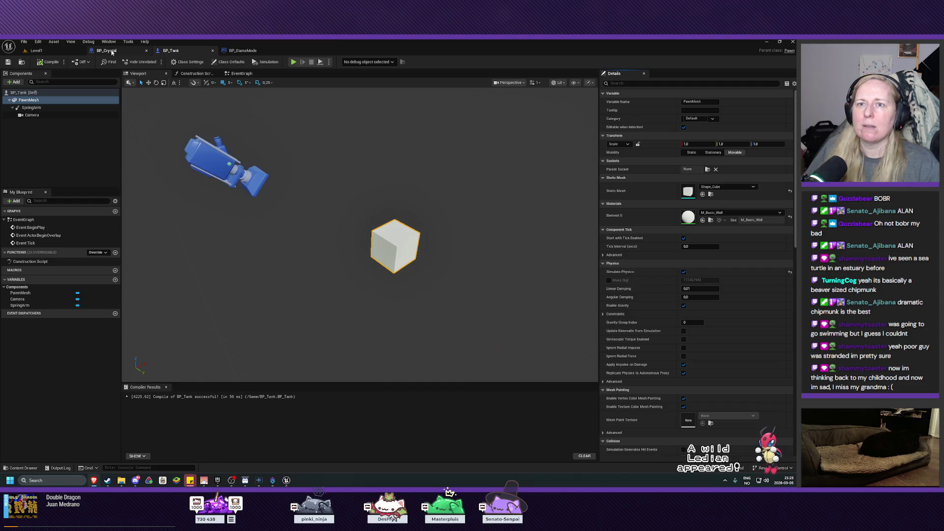
pyautogui.click(48, 49)
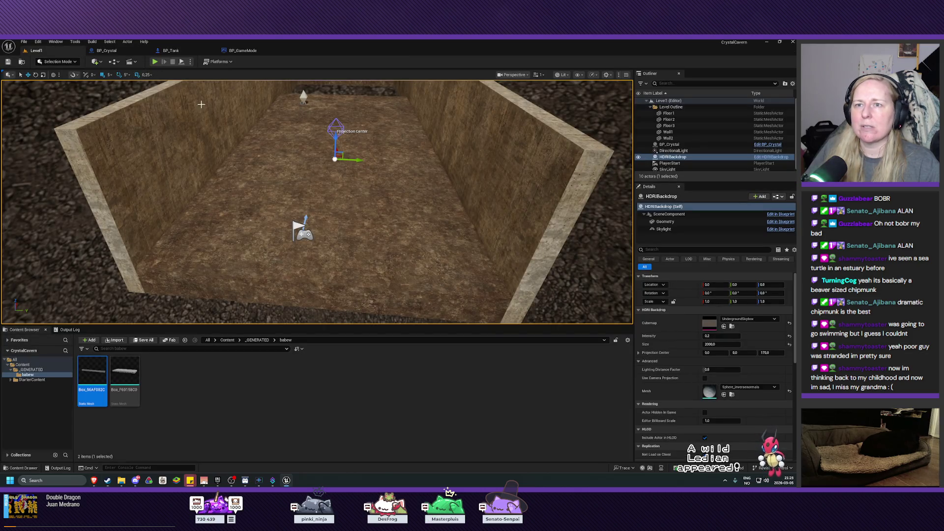
# Raise the PlayerStart higher above the trench floor and run a quick play test.
pyautogui.click(302, 229)
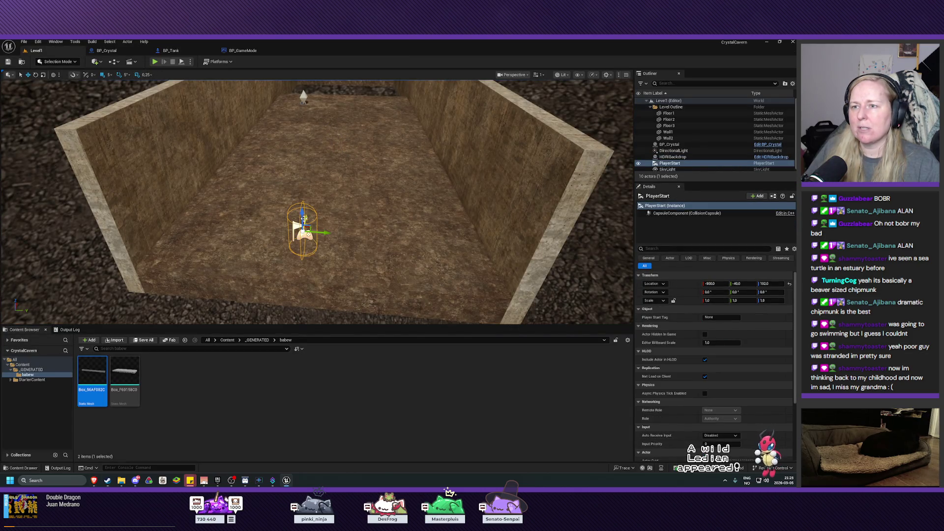
pyautogui.moveTo(302, 218); pyautogui.dragTo(307, 151)
pyautogui.click(154, 62)
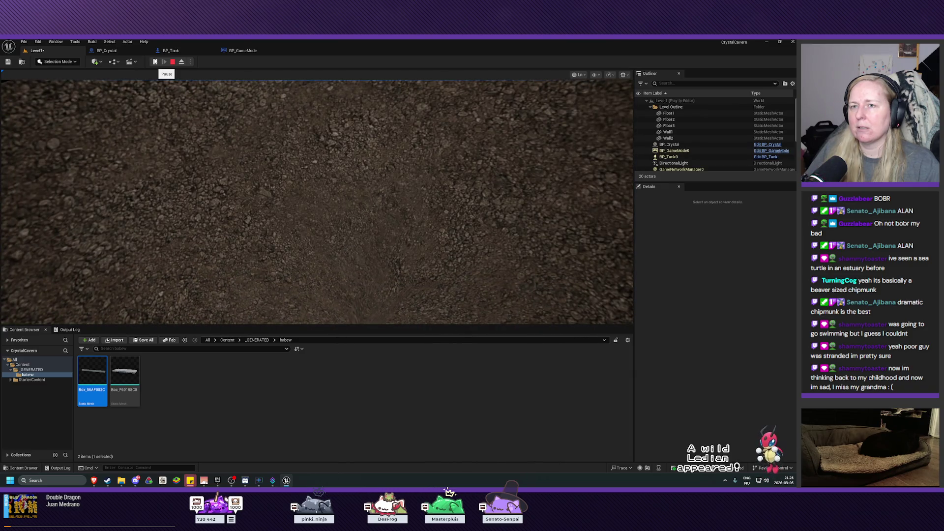
pyautogui.press('Escape')
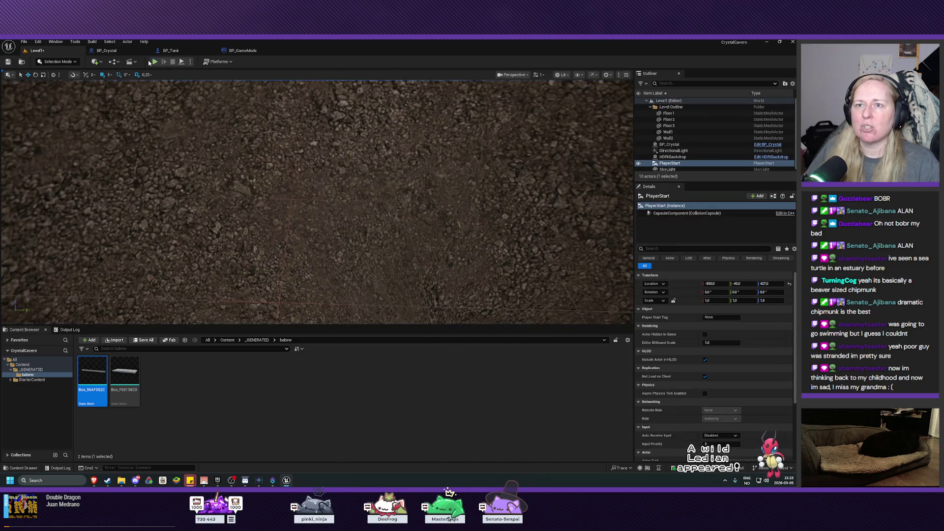
# In BP_Tank, select the SpringArm component and focus the view on it.
pyautogui.click(169, 52)
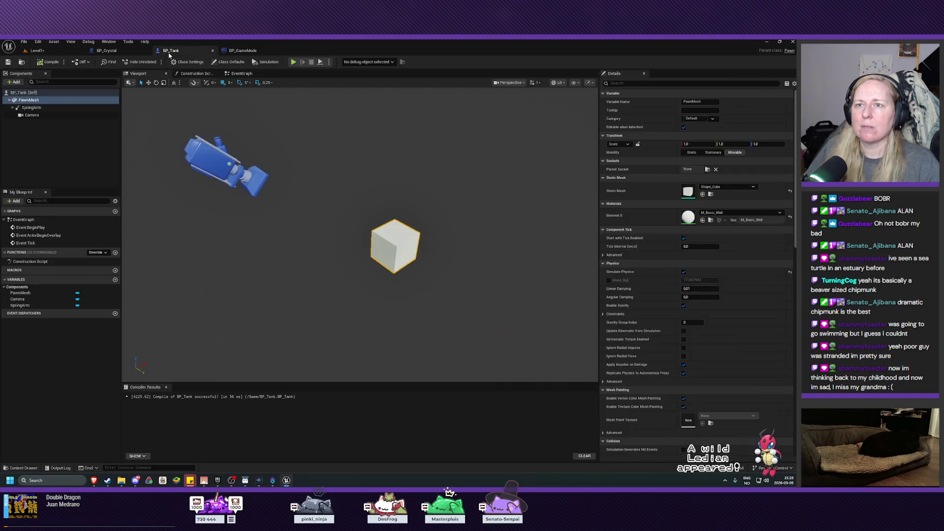
pyautogui.click(31, 107)
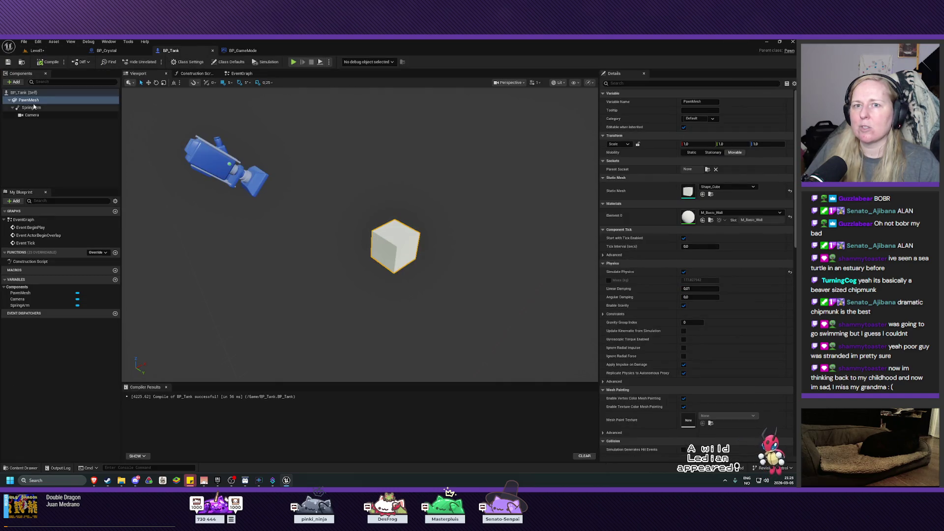
pyautogui.press('f')
pyautogui.scroll(5, 320, 211)
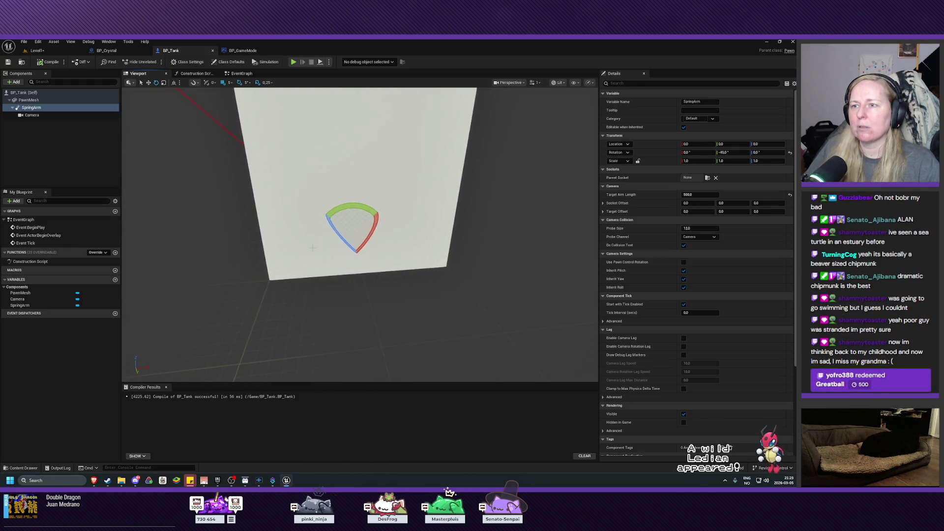
# Move the SpringArm to about -28.28, 0, 28.28, then compile and save BP_Tank.
pyautogui.press('w')
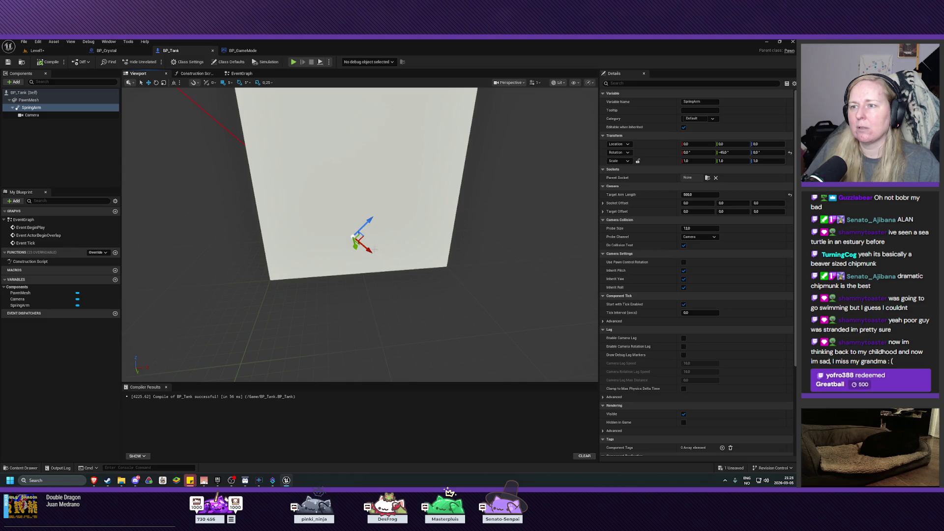
pyautogui.moveTo(371, 250); pyautogui.dragTo(332, 219)
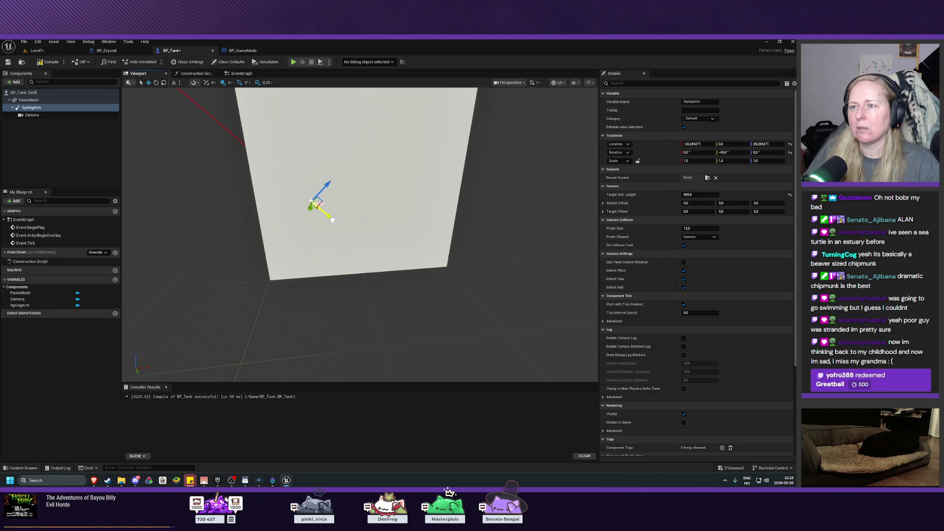
pyautogui.scroll(-6, 332, 219)
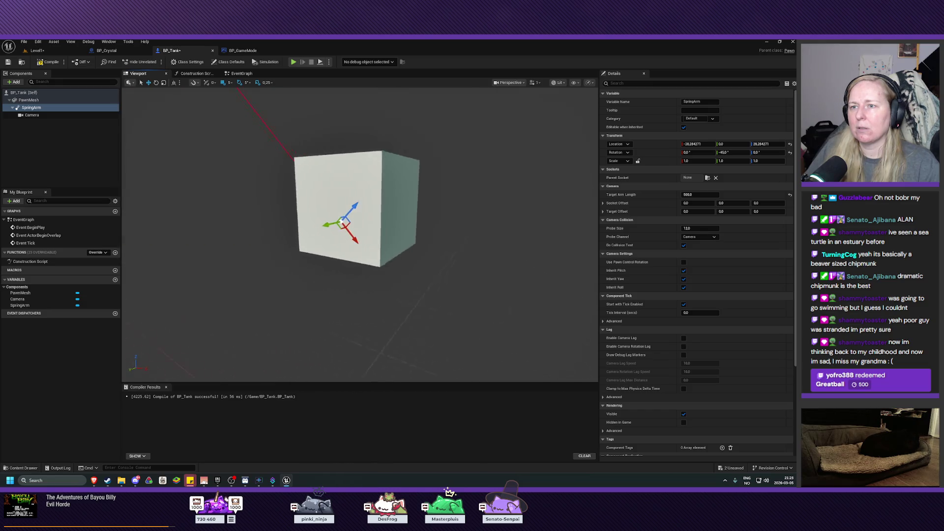
pyautogui.moveTo(332, 219); pyautogui.dragTo(320, 215)
pyautogui.click(47, 62)
pyautogui.click(7, 62)
pyautogui.click(37, 50)
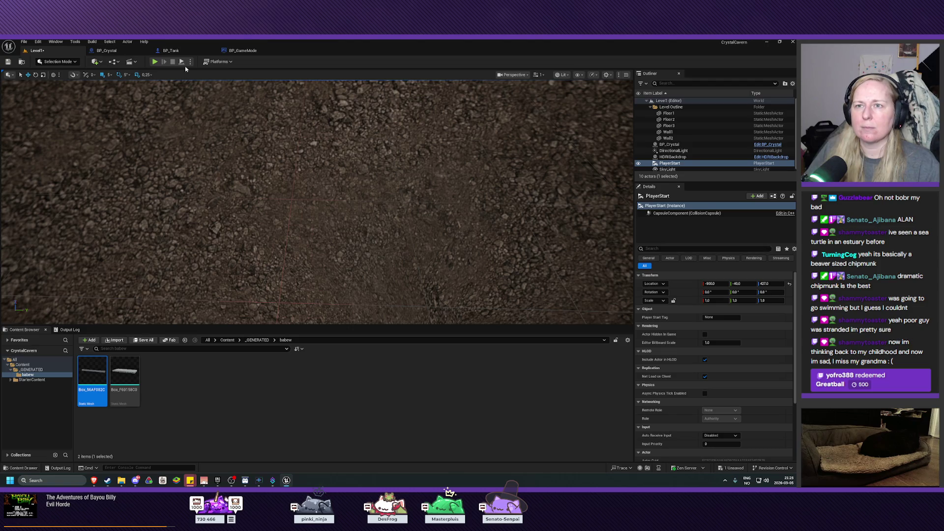
# Play-test Level1, look over the PlayerStart in the trench, and save with Ctrl+S.
pyautogui.click(155, 62)
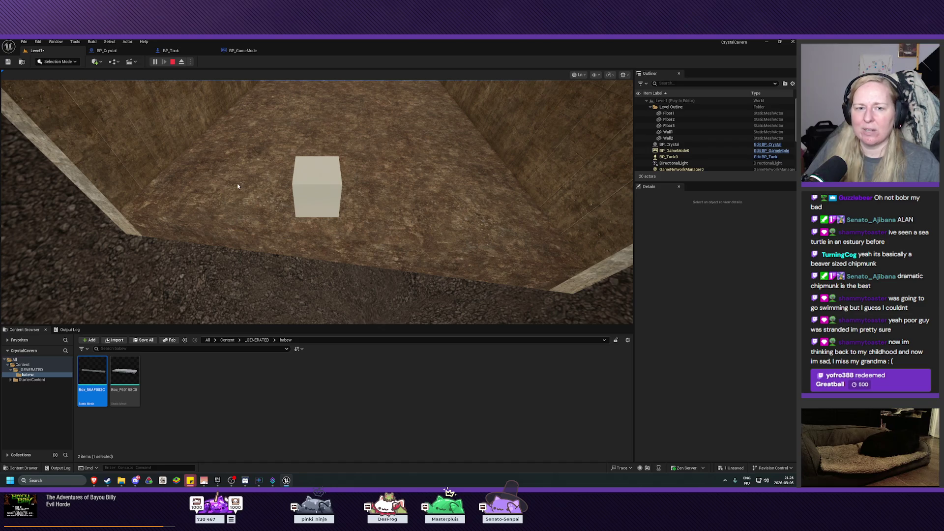
pyautogui.click(173, 62)
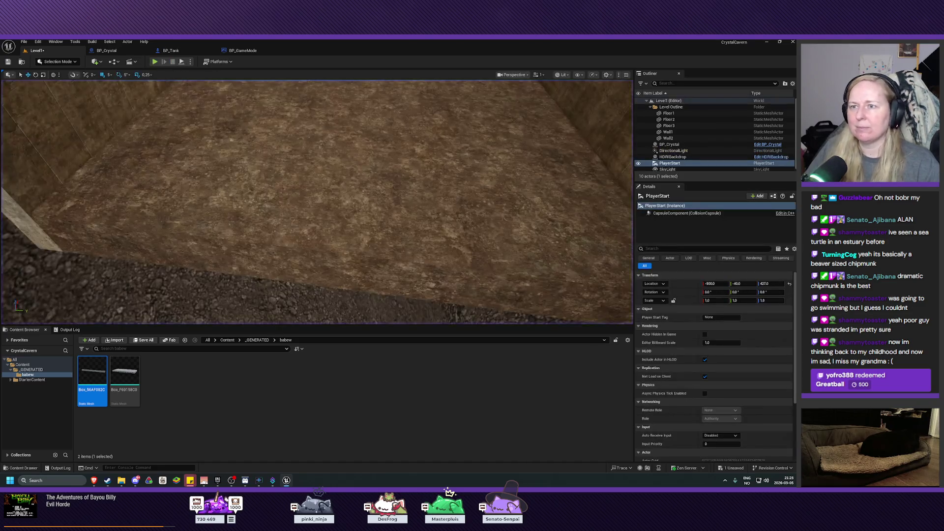
pyautogui.moveTo(293, 167); pyautogui.dragTo(290, 244)
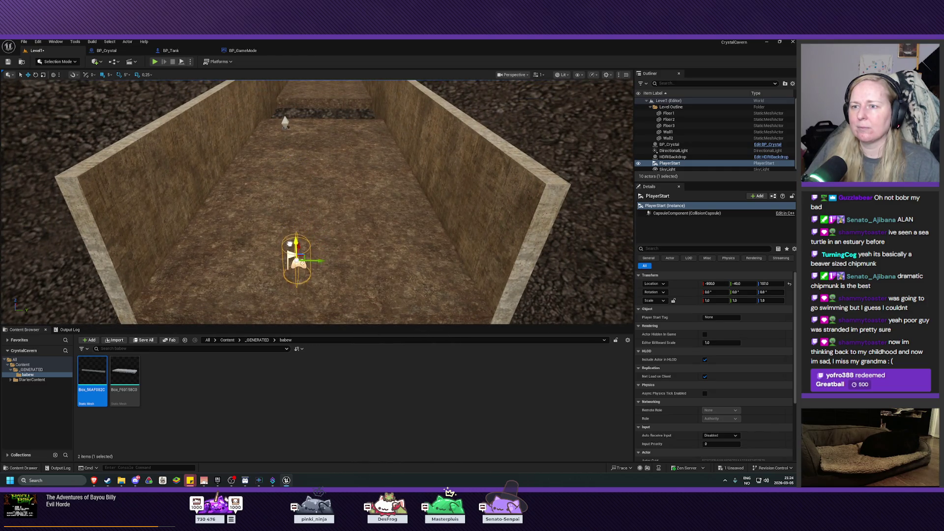
pyautogui.moveTo(393, 222); pyautogui.dragTo(544, 219)
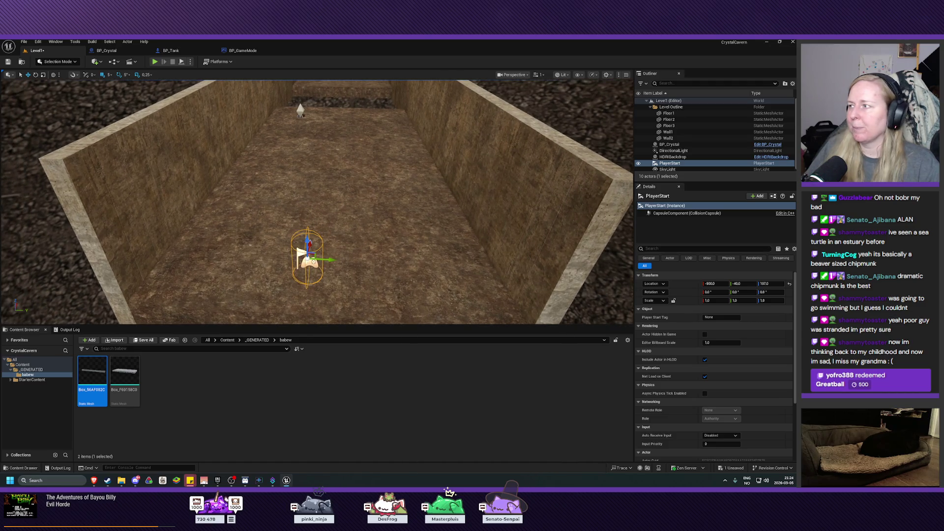
pyautogui.hotkey('ctrl', 's')
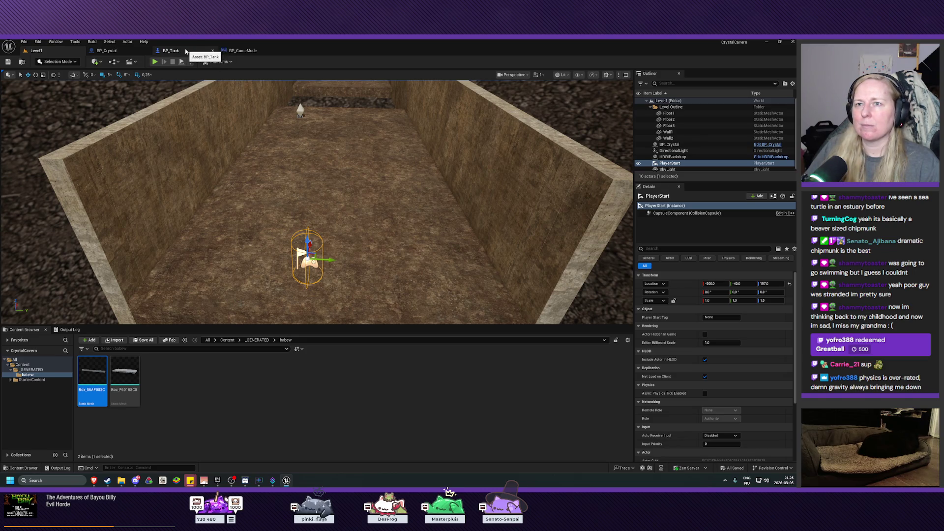
# Set the SpringArm rotation mode to Absolute Rotation, then compile and save BP_Tank.
pyautogui.click(186, 51)
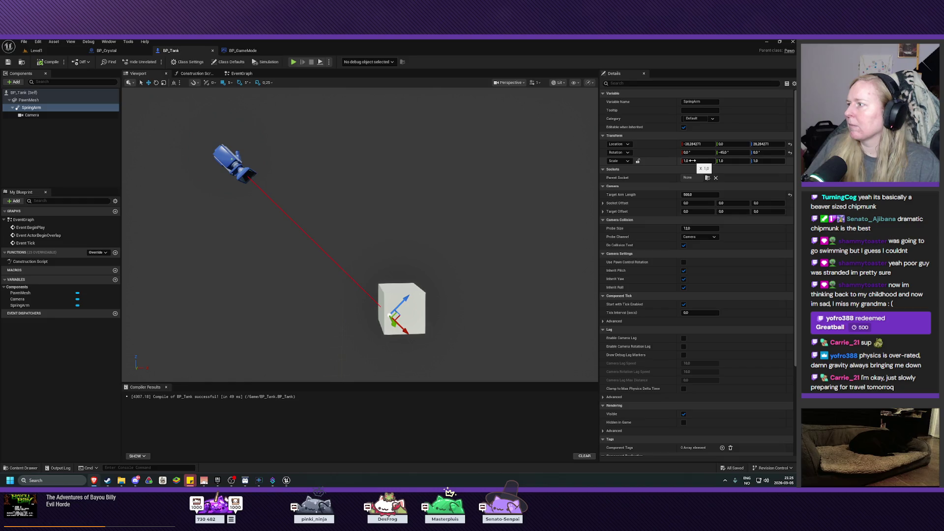
pyautogui.click(630, 153)
pyautogui.click(620, 178)
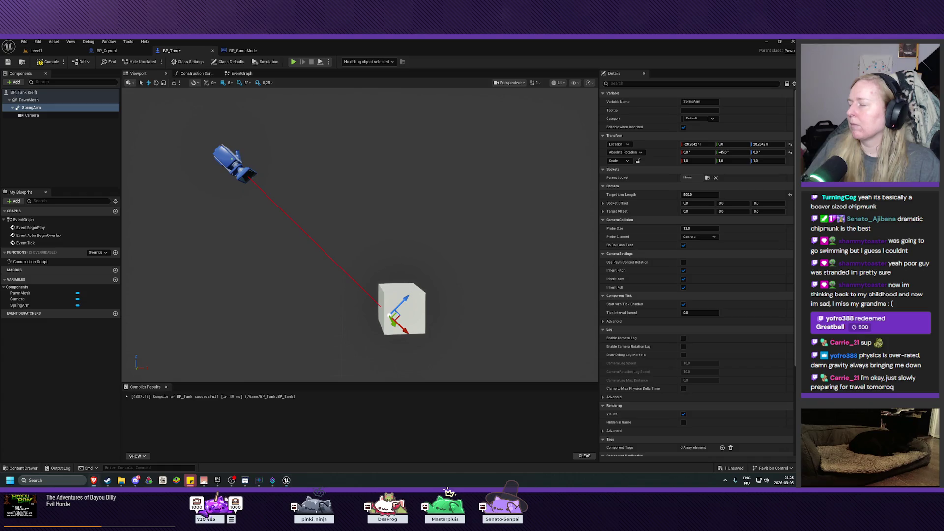
pyautogui.click(48, 62)
pyautogui.click(8, 62)
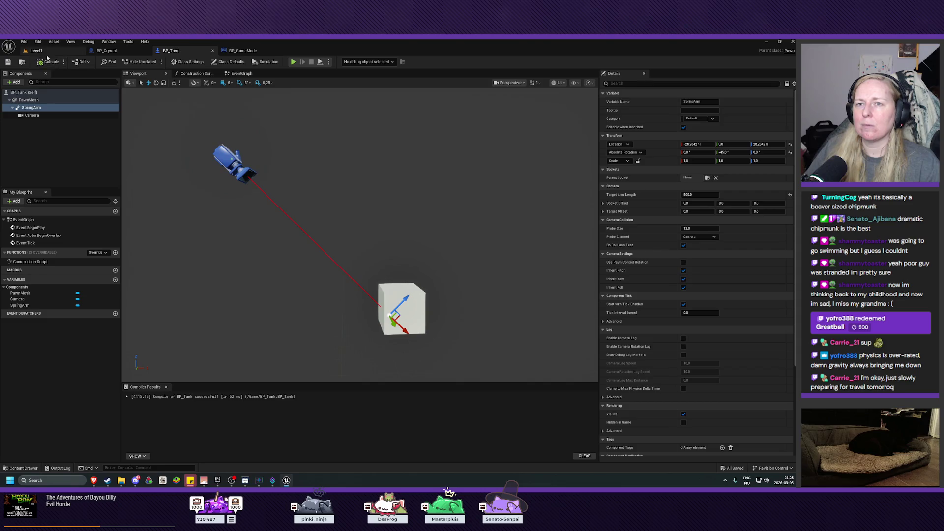
pyautogui.click(43, 52)
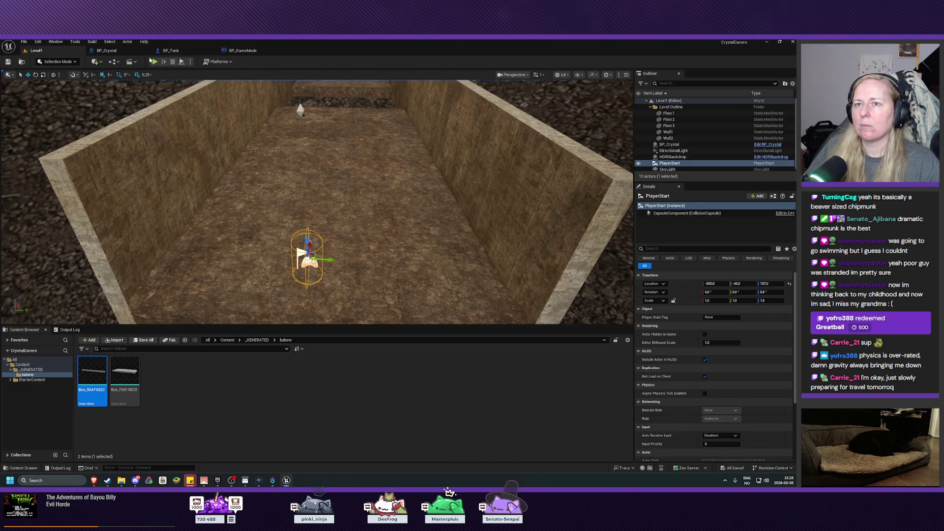
pyautogui.click(171, 51)
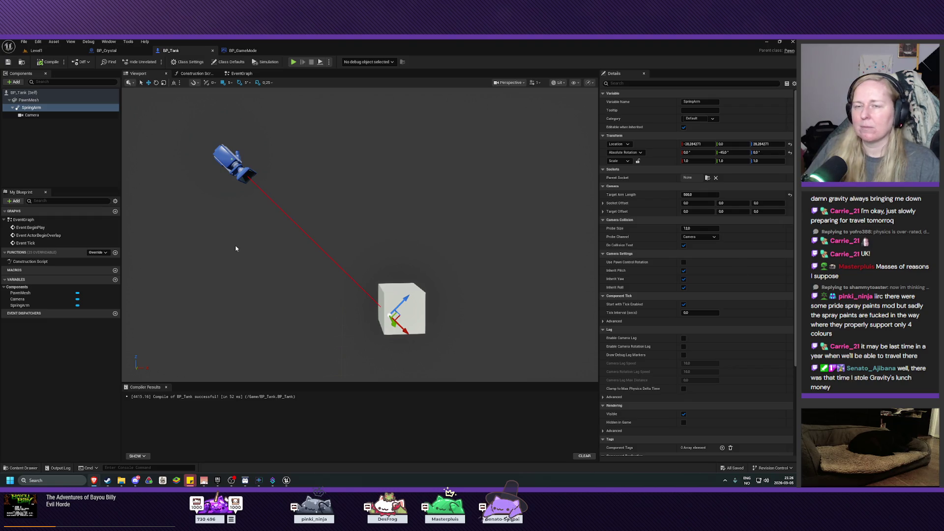
pyautogui.click(53, 51)
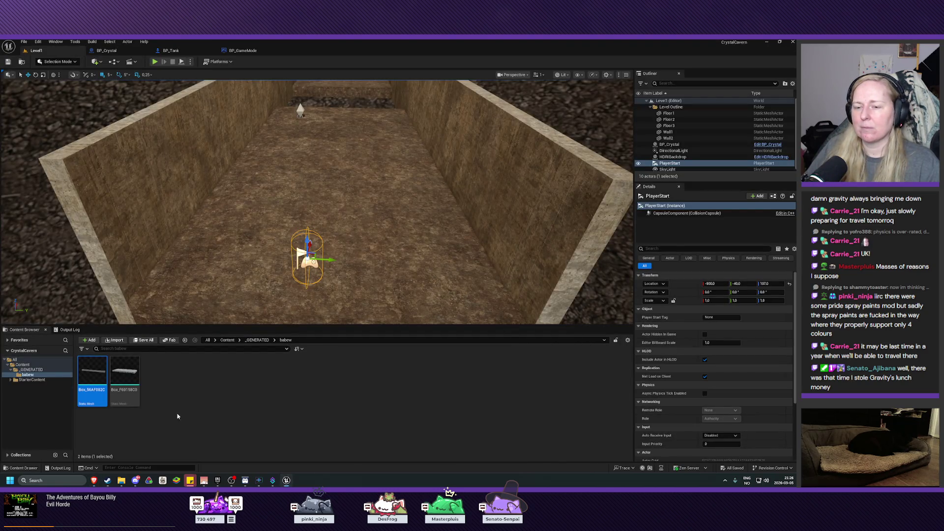
pyautogui.click(121, 482)
# Open the 6-CrystalCavern project folder and move the File Explorer window up and right.
pyautogui.doubleClick(217, 225)
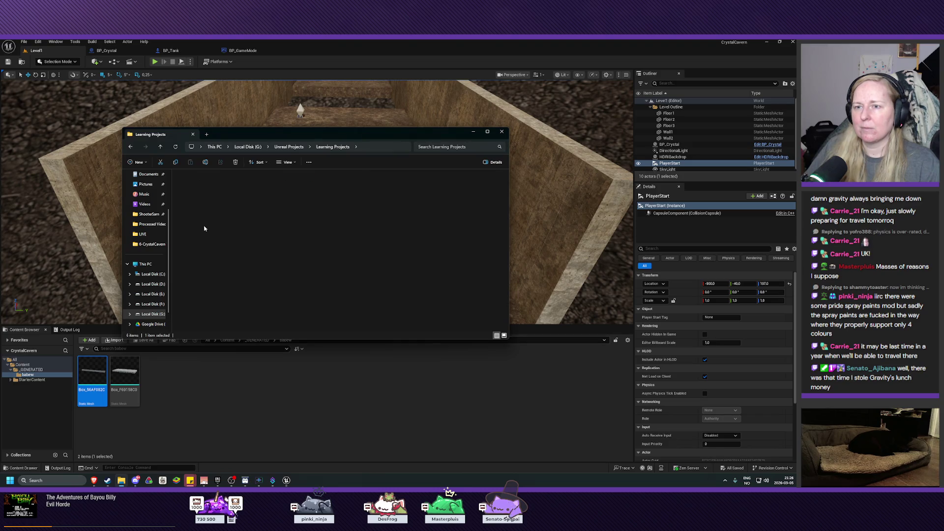
pyautogui.moveTo(310, 134)
pyautogui.mouseDown()
pyautogui.moveTo(366, 133)
pyautogui.moveTo(379, 110)
pyautogui.moveTo(402, 107)
pyautogui.mouseUp()
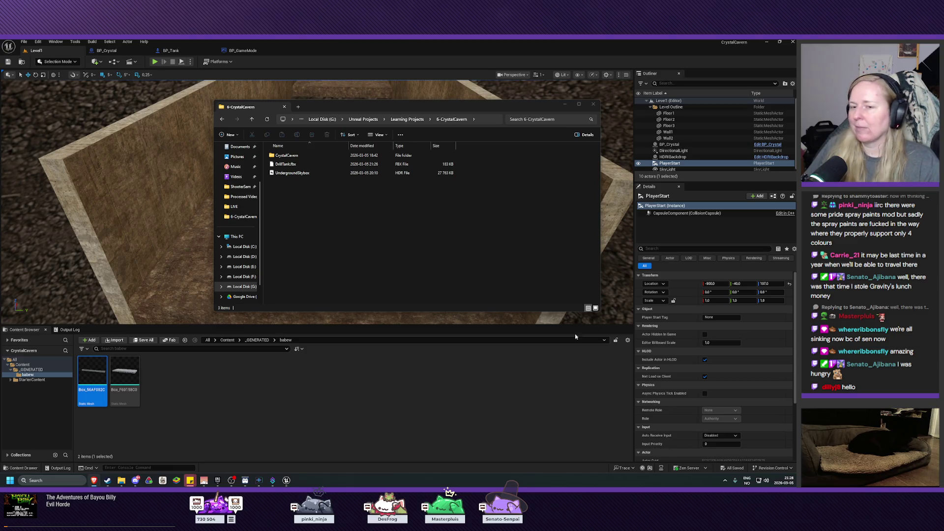
# Create a new folder named Blueprints in the top-level Content folder.
pyautogui.click(33, 372)
pyautogui.click(23, 364)
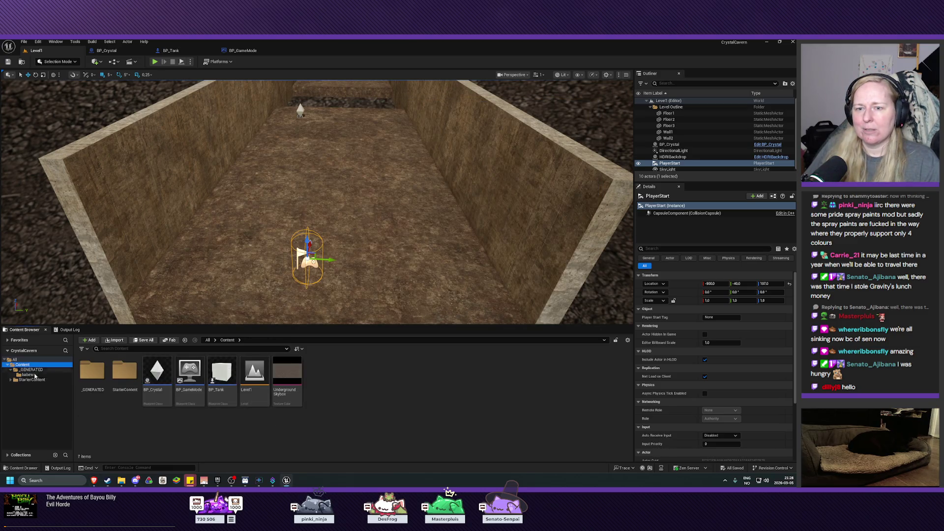
pyautogui.rightClick(120, 416)
pyautogui.click(157, 214)
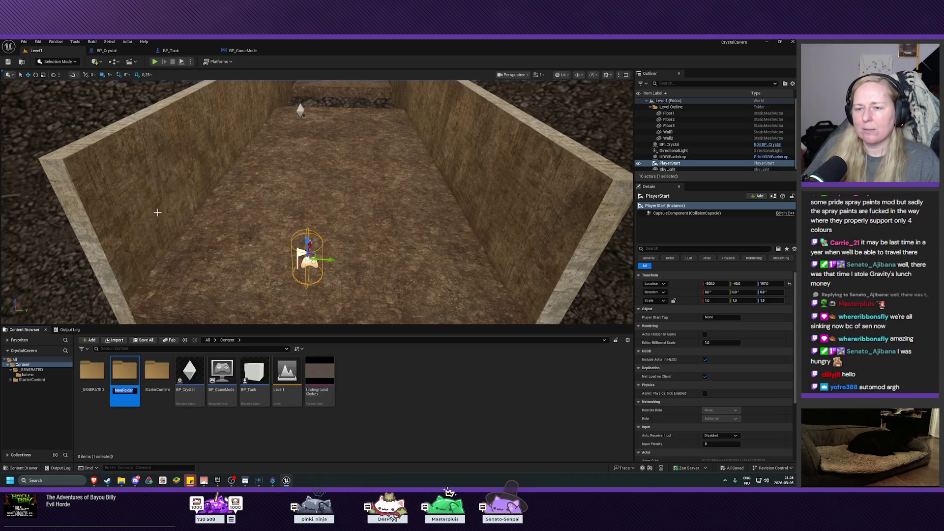
pyautogui.write('Blueprints')
pyautogui.press('Return')
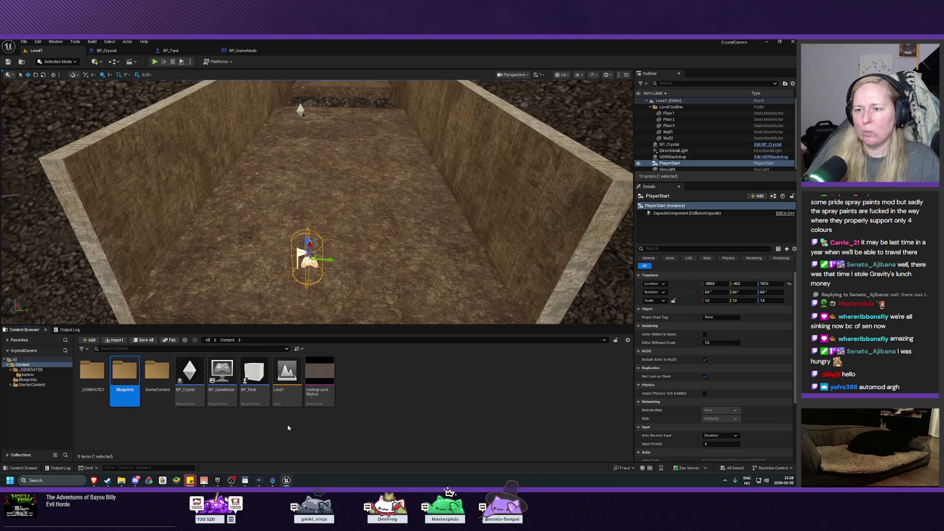
# Move BP_Tank, BP_Crystal and BP_GameMode into the Blueprints folder.
pyautogui.click(246, 399)
pyautogui.keyDown('ctrl'); pyautogui.click(190, 376); pyautogui.keyUp('ctrl')
pyautogui.keyDown('ctrl'); pyautogui.click(221, 376); pyautogui.keyUp('ctrl')
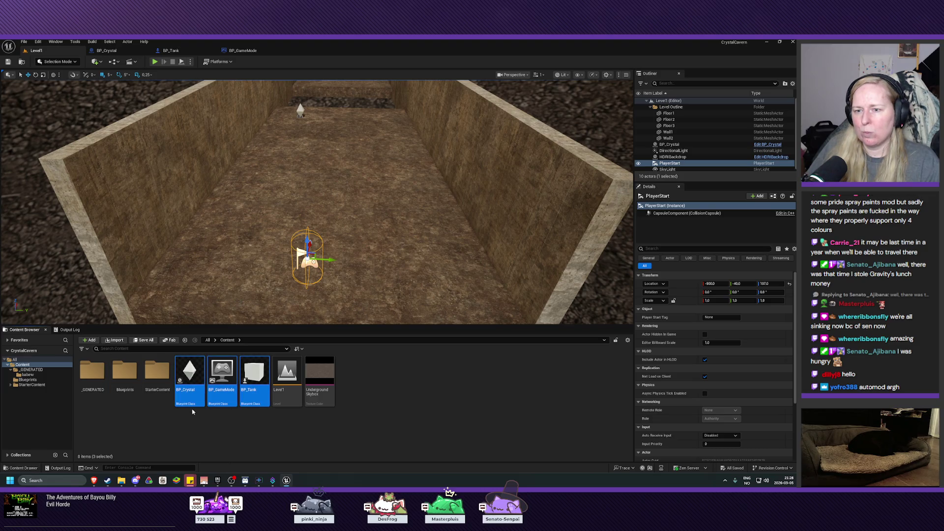
pyautogui.moveTo(189, 376); pyautogui.dragTo(127, 387)
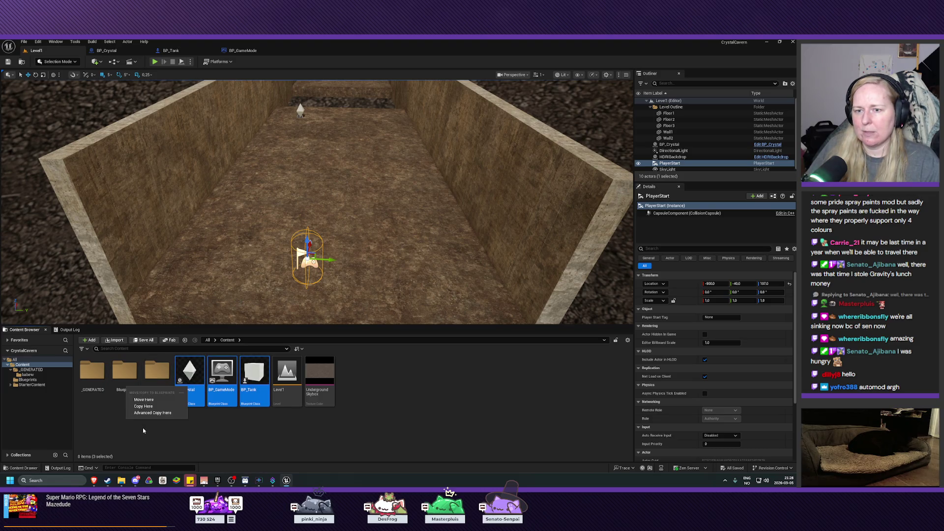
pyautogui.click(142, 401)
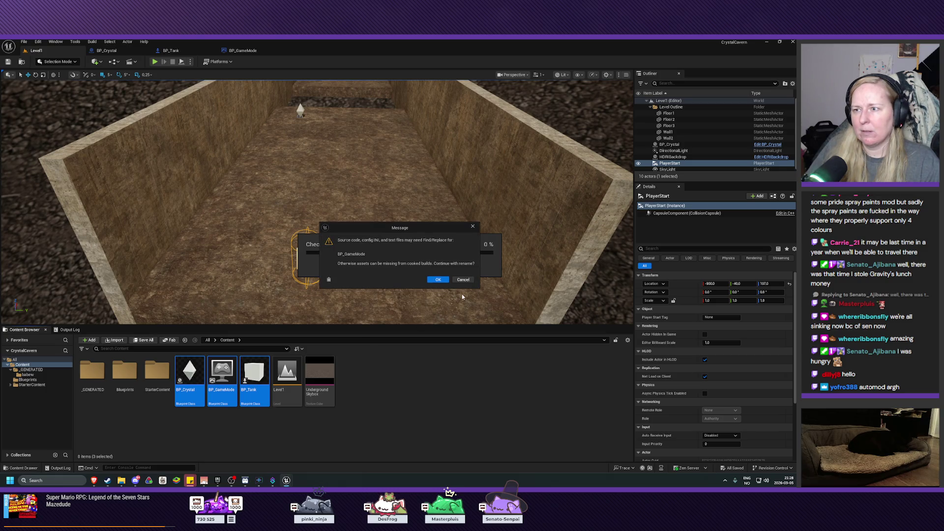
pyautogui.click(436, 281)
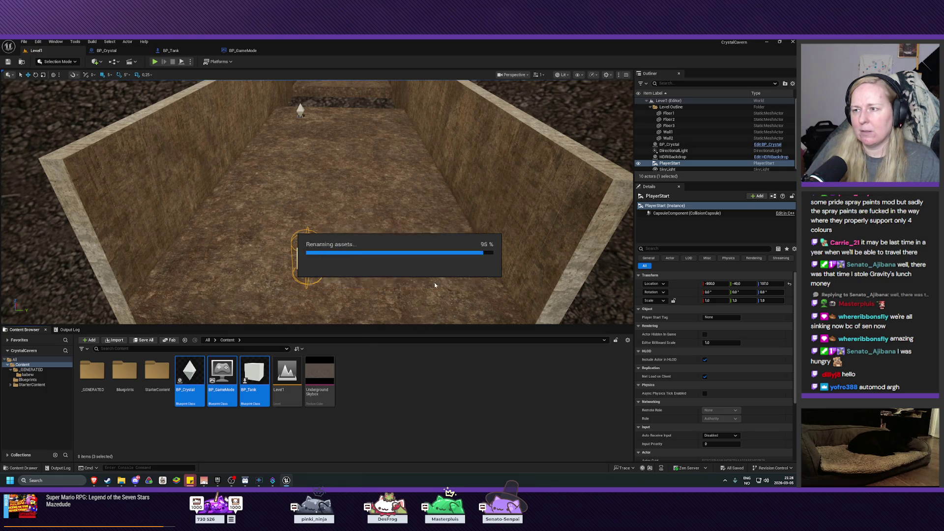
# Create a Meshes folder in Content and open it.
pyautogui.rightClick(186, 428)
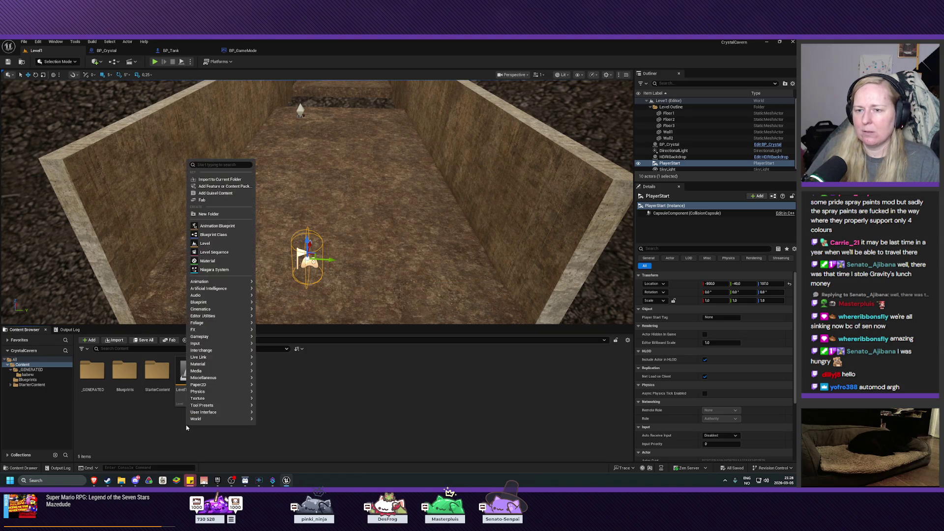
pyautogui.click(216, 212)
pyautogui.write('Meshes')
pyautogui.press('Return')
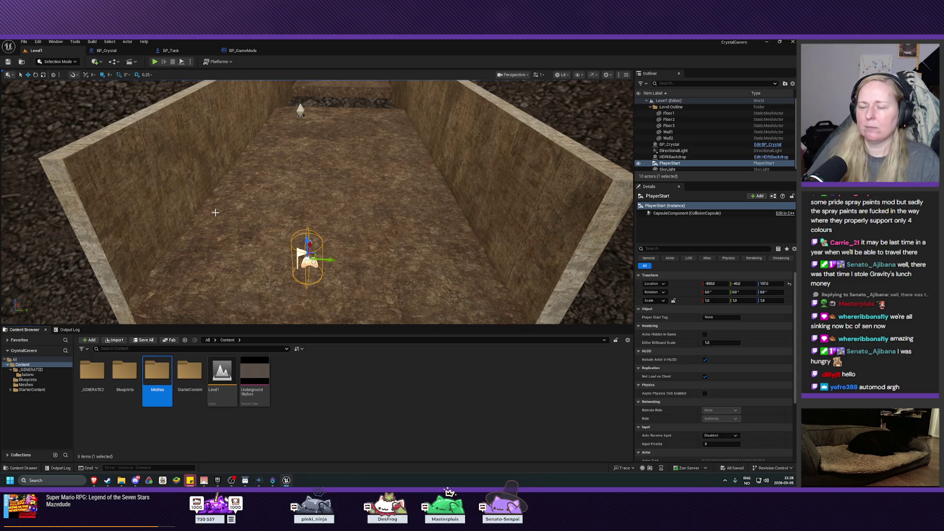
pyautogui.doubleClick(163, 379)
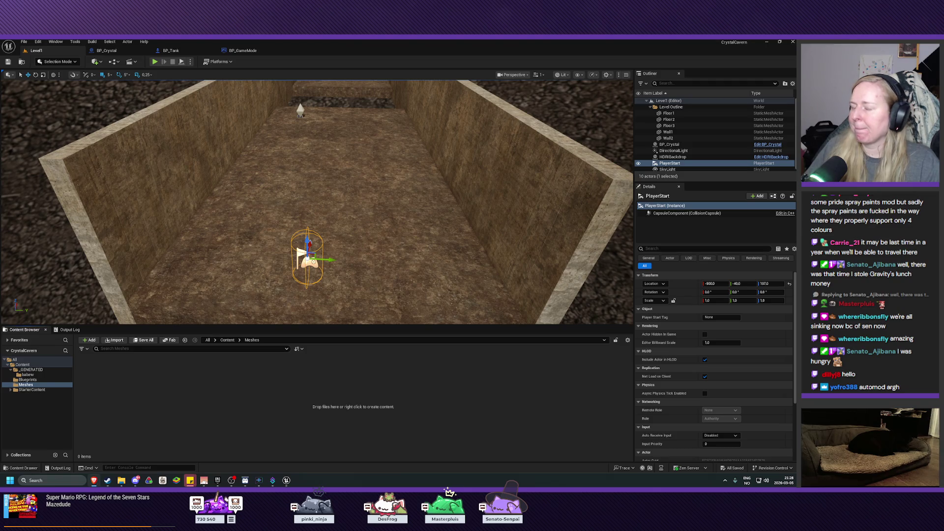
# Create a DrillTank subfolder inside Meshes and open it.
pyautogui.rightClick(117, 376)
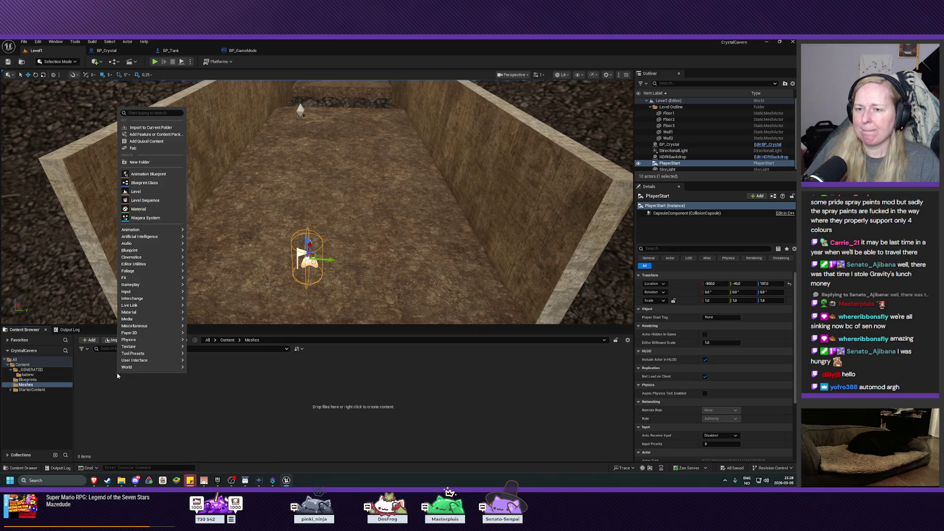
pyautogui.click(145, 166)
pyautogui.write('DrillTank')
pyautogui.press('Return')
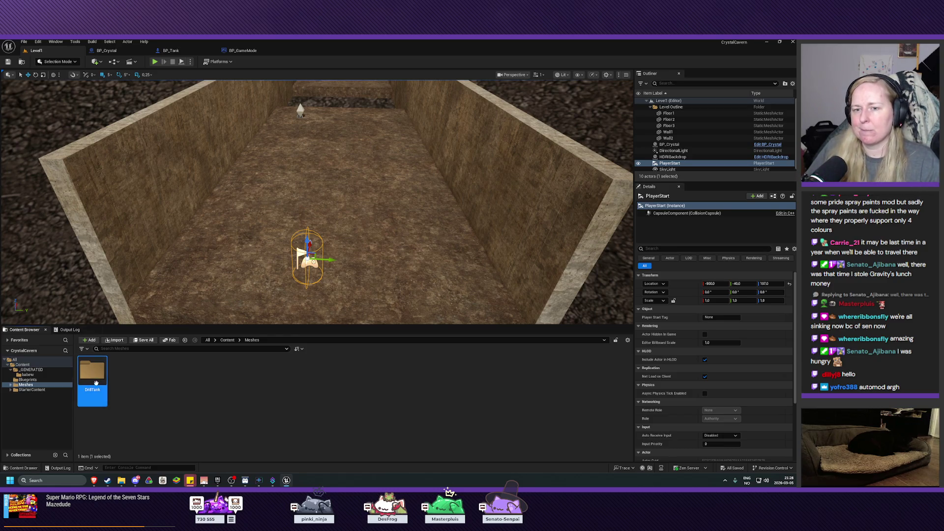
pyautogui.doubleClick(101, 374)
pyautogui.click(113, 341)
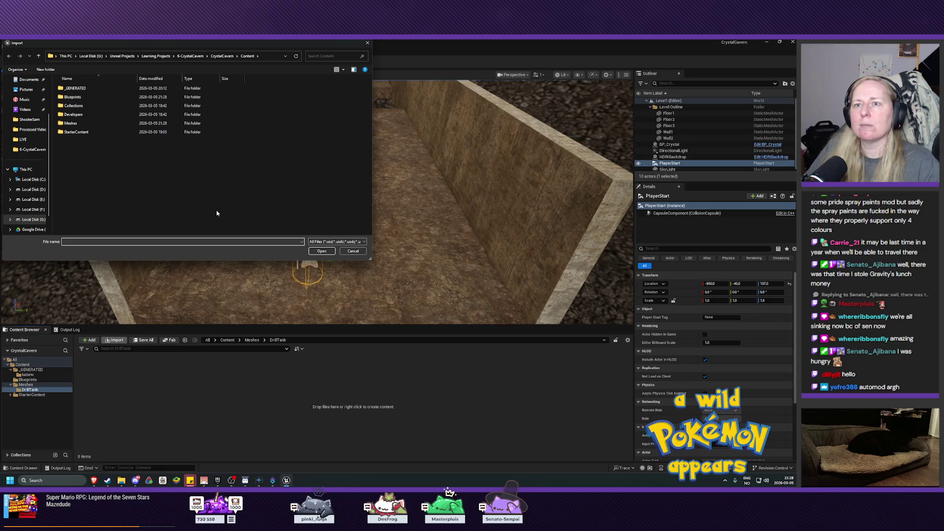
# Choose DrillTank.fbx from the 6-CrystalCavern folder for import.
pyautogui.click(193, 56)
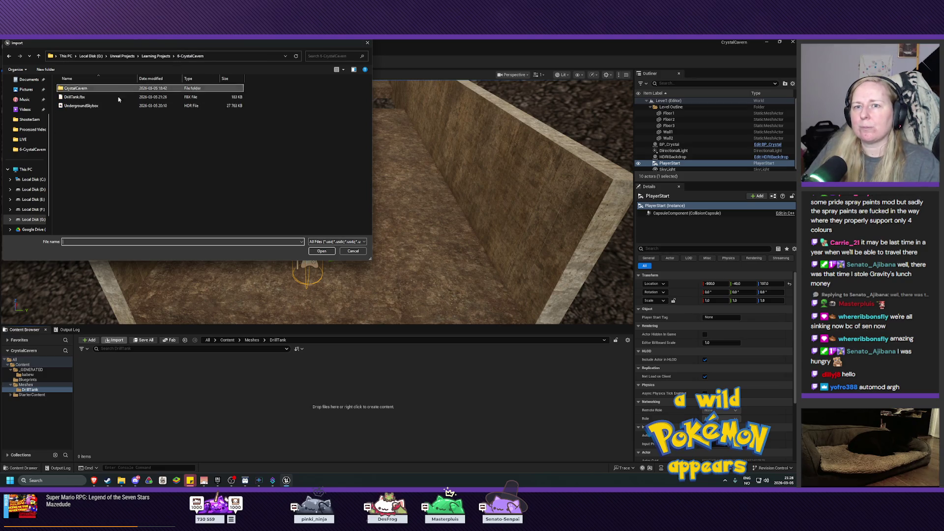
pyautogui.click(75, 97)
pyautogui.click(322, 251)
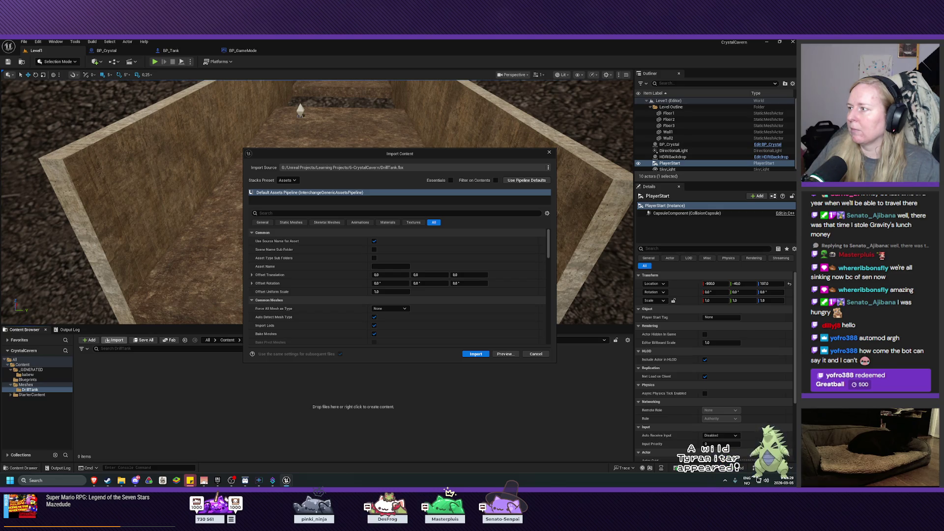
# Turn off Import Textures, then preview and close the list of assets to be created.
pyautogui.scroll(-5, 342, 299)
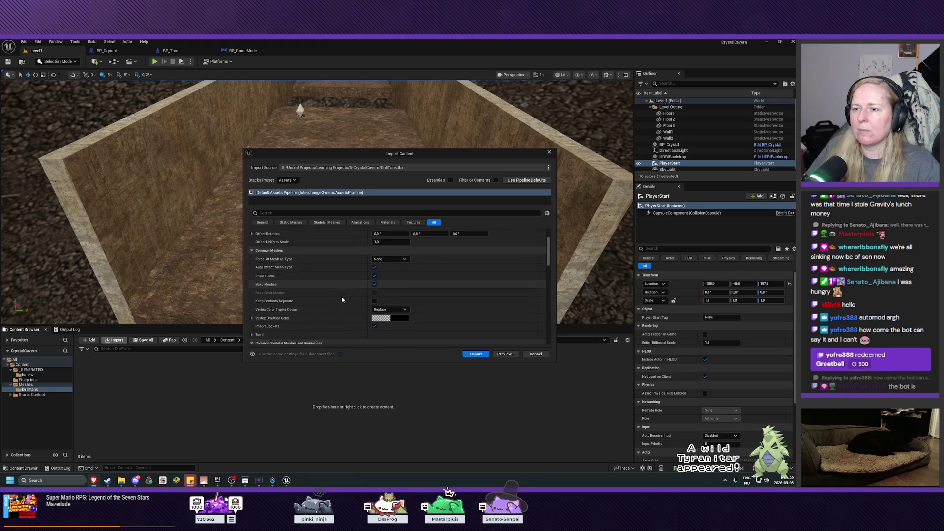
pyautogui.scroll(-5, 341, 299)
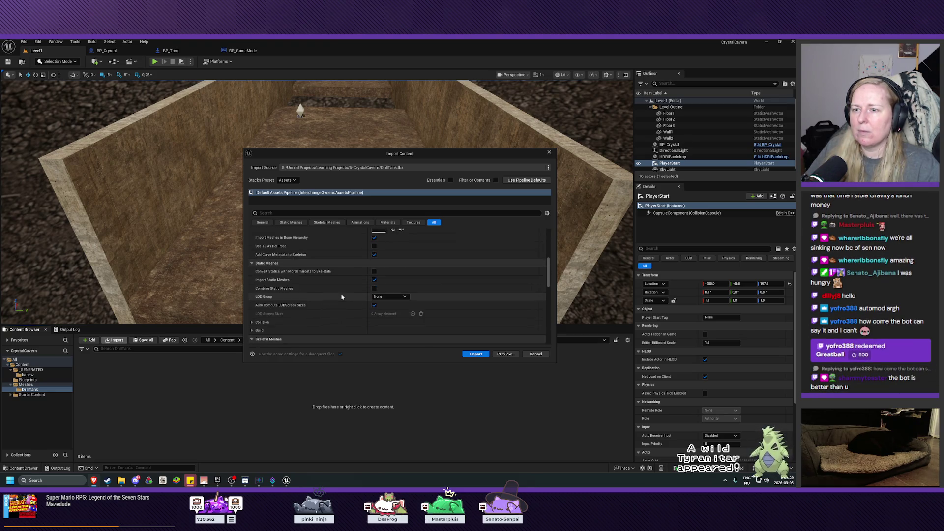
pyautogui.scroll(-5, 341, 297)
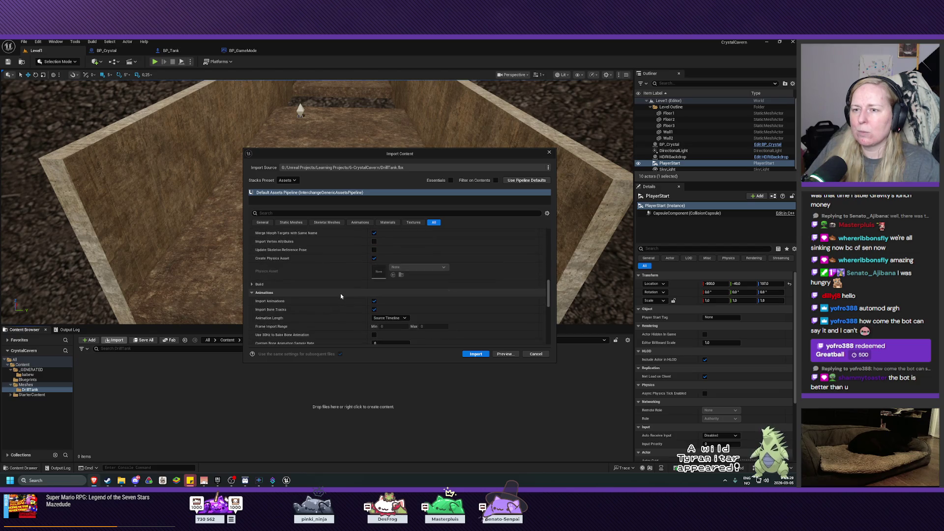
pyautogui.scroll(-5, 341, 296)
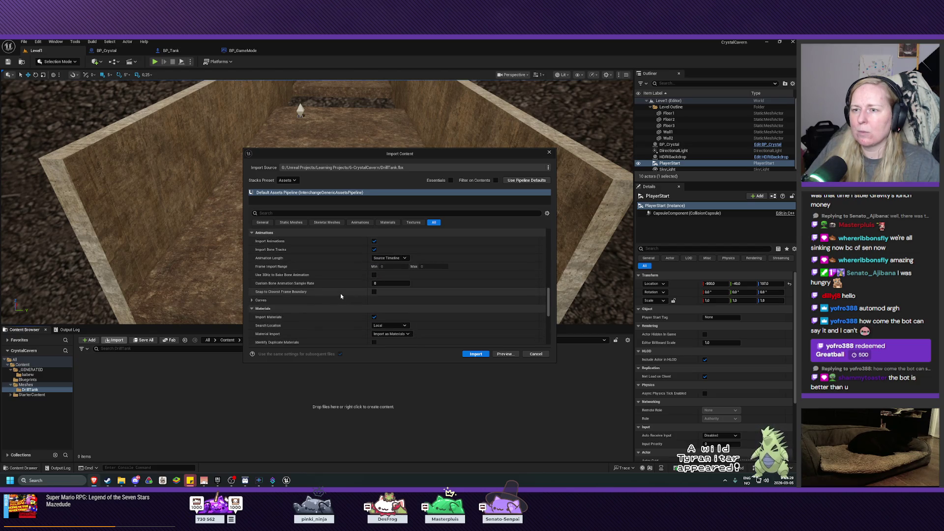
pyautogui.scroll(-4, 338, 294)
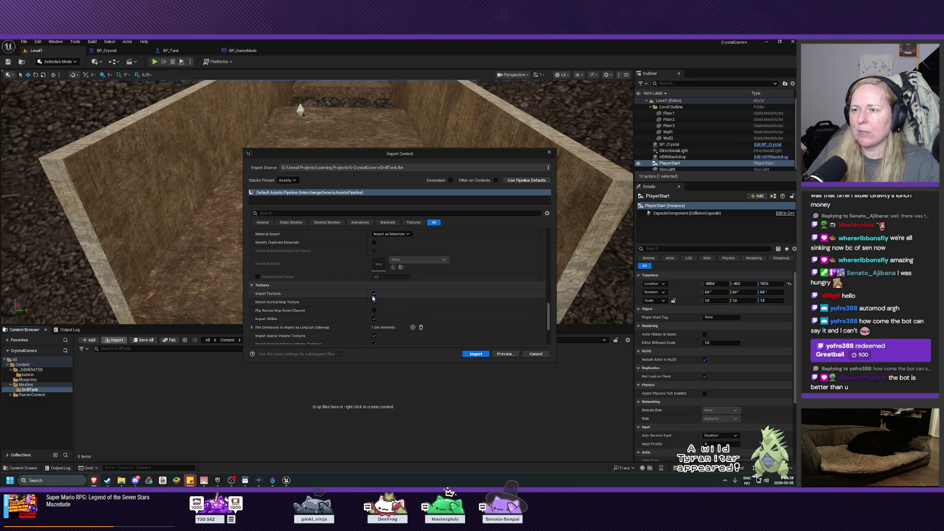
pyautogui.click(374, 294)
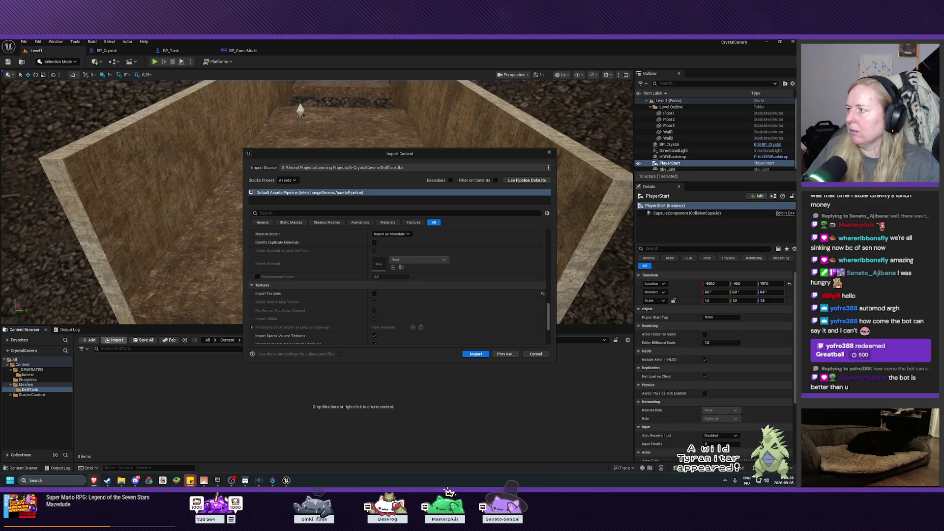
pyautogui.scroll(4, 327, 277)
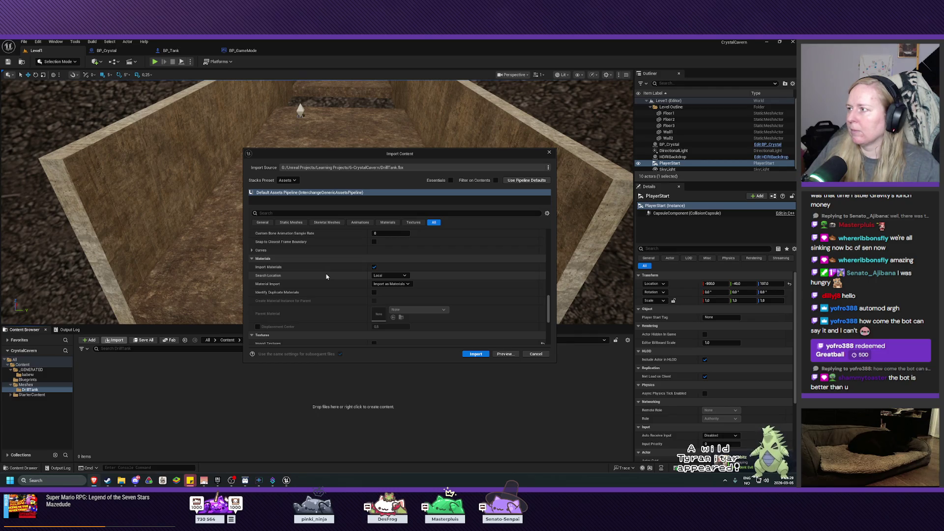
pyautogui.click(509, 355)
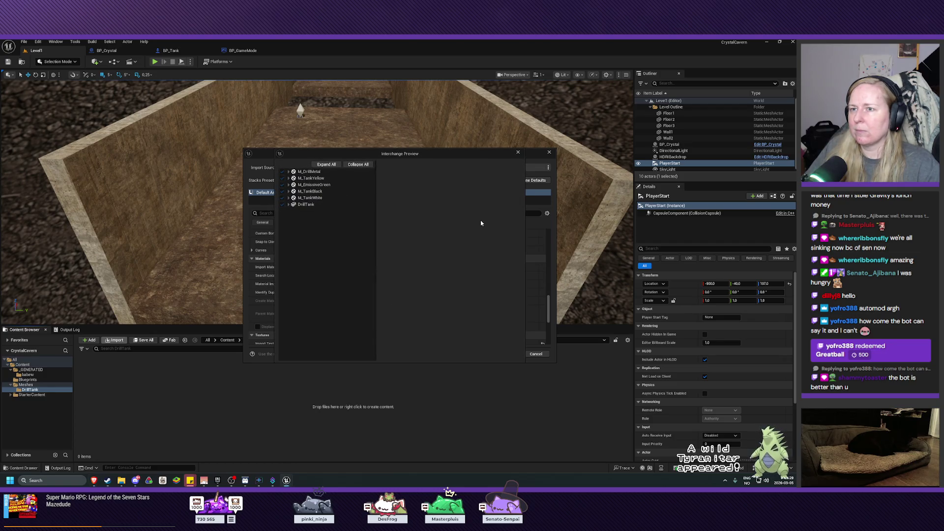
pyautogui.click(518, 152)
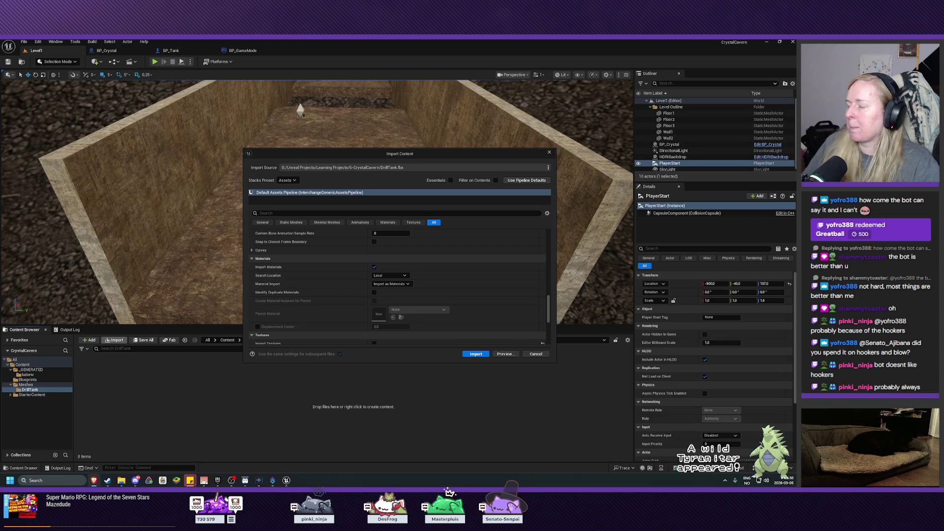
# Import DrillTank.fbx together with its materials.
pyautogui.click(476, 354)
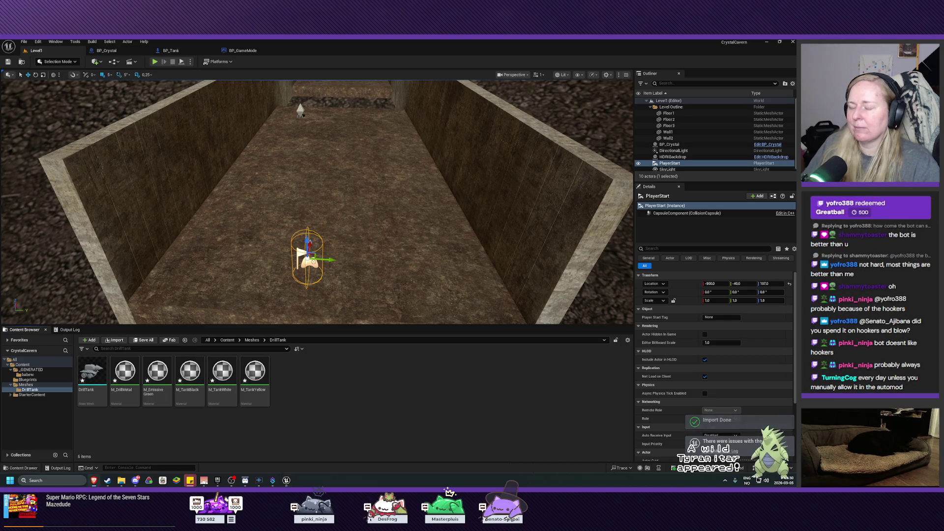
# Select the imported DrillTank mesh and begin a screenshot capture.
pyautogui.click(95, 376)
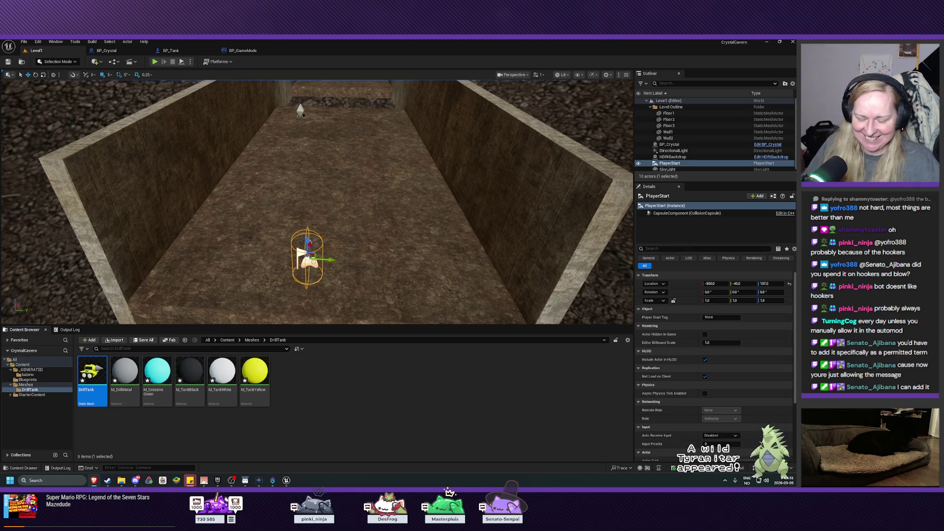
pyautogui.press('super+shift+s')
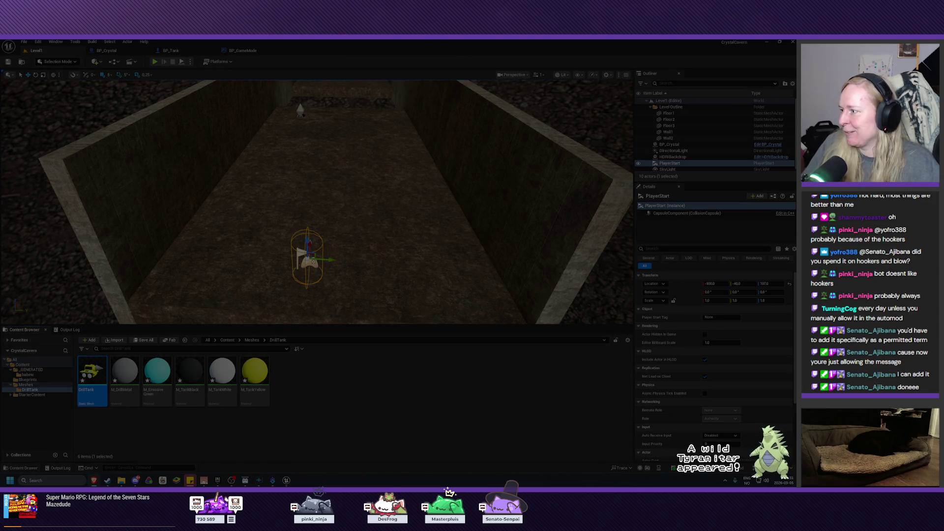
# Finish the screenshot capture and orbit the view around the DrillTank mesh.
pyautogui.press('Return')
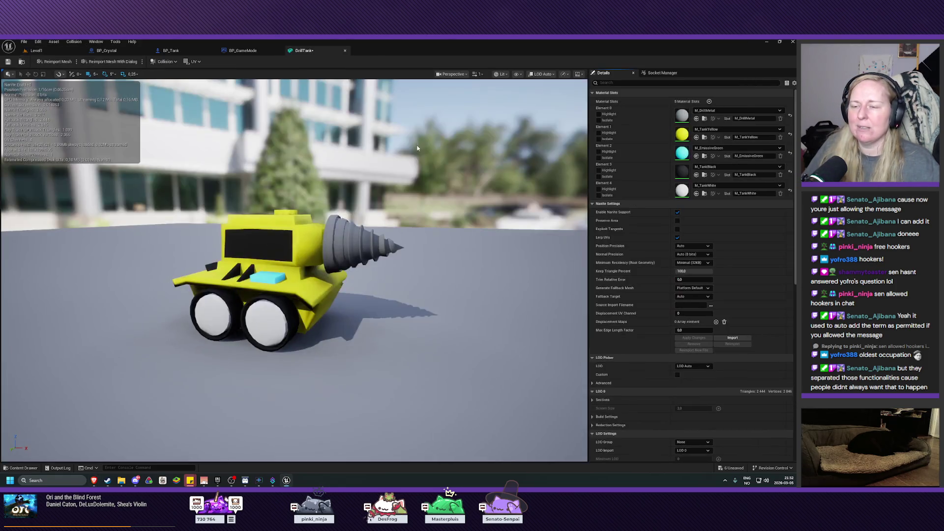
pyautogui.moveTo(382, 254)
pyautogui.mouseDown()
pyautogui.moveTo(502, 256)
pyautogui.moveTo(502, 231)
pyautogui.moveTo(551, 231)
pyautogui.moveTo(551, 250)
pyautogui.moveTo(350, 273)
pyautogui.mouseUp()
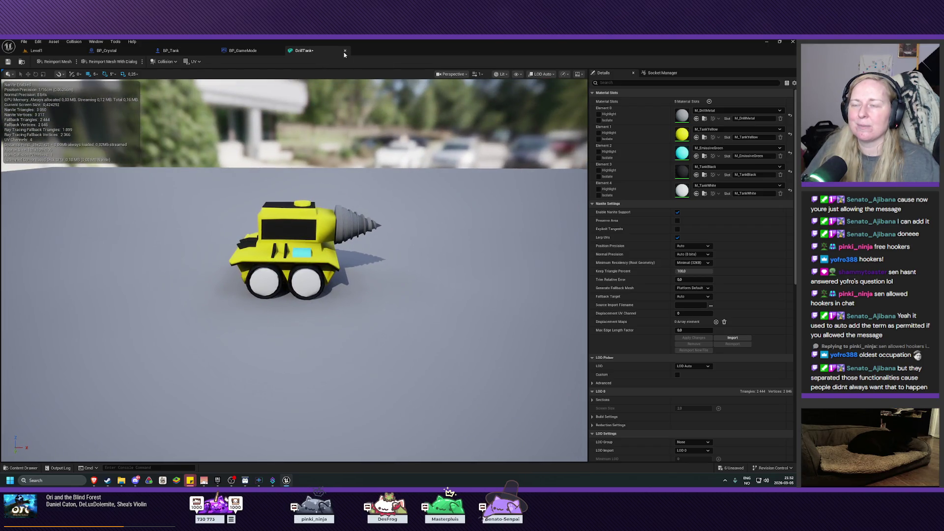
# Set BP_Tank's PawnMesh static mesh to DrillTank.
pyautogui.click(344, 50)
pyautogui.click(171, 50)
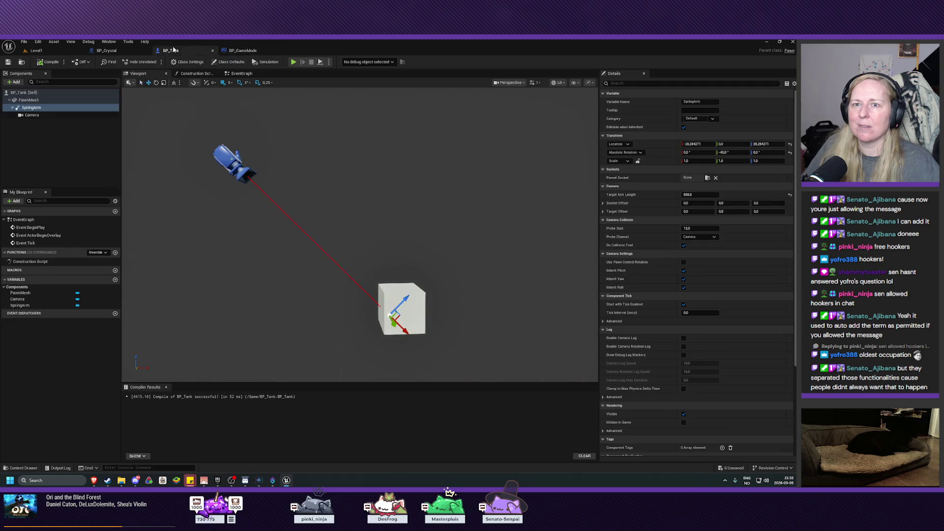
pyautogui.click(31, 101)
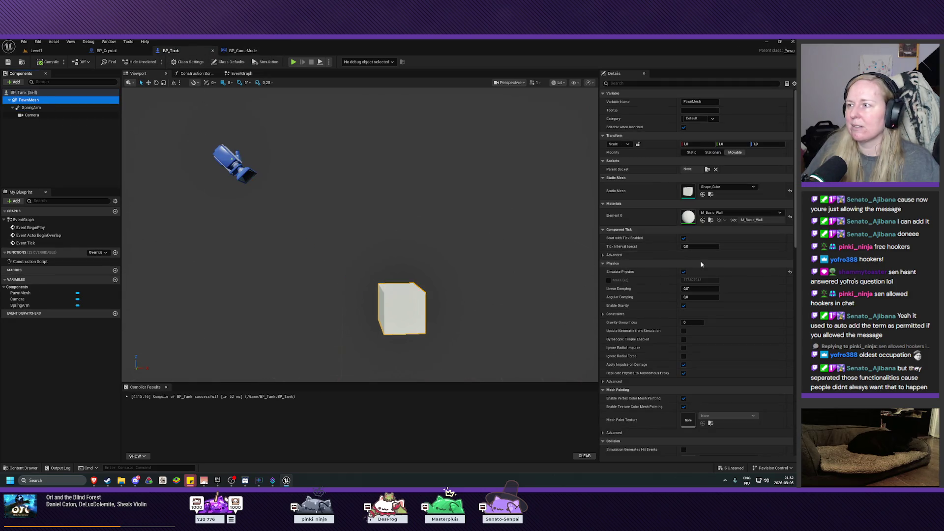
pyautogui.click(717, 188)
pyautogui.write('s')
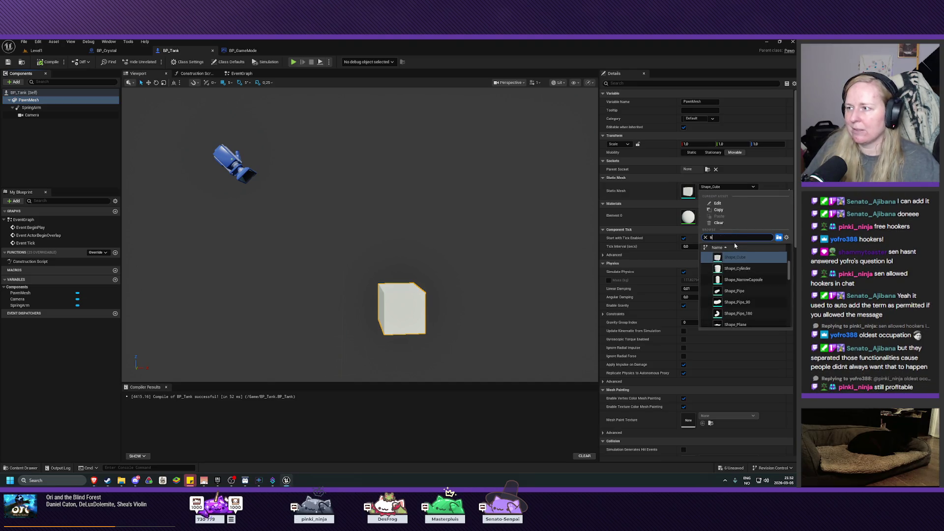
pyautogui.write('tank')
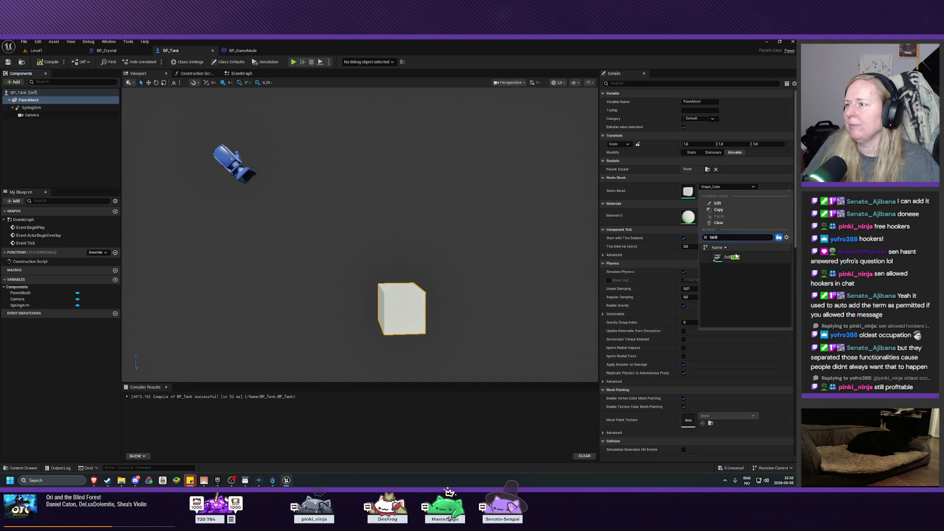
pyautogui.click(736, 256)
# Compile and save BP_Tank, then return to the Level1 map.
pyautogui.moveTo(507, 294); pyautogui.dragTo(499, 286)
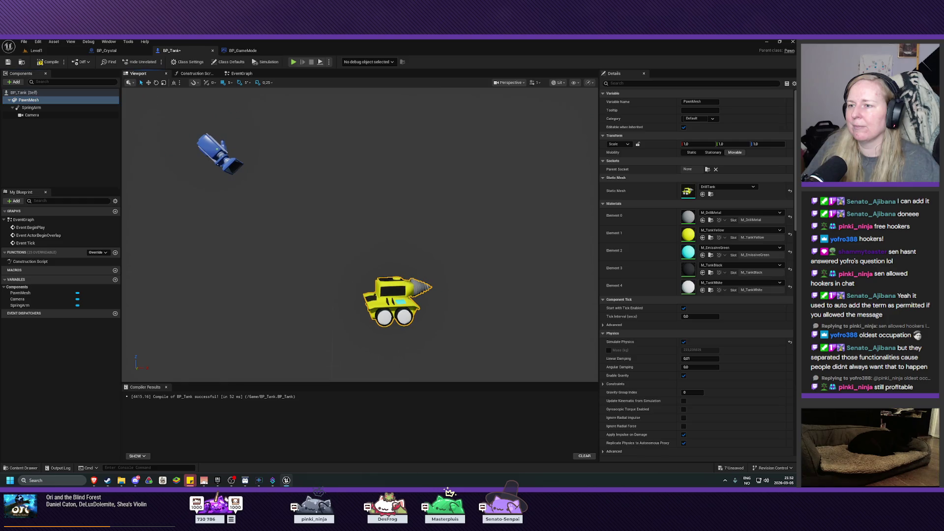
pyautogui.click(50, 61)
pyautogui.click(8, 62)
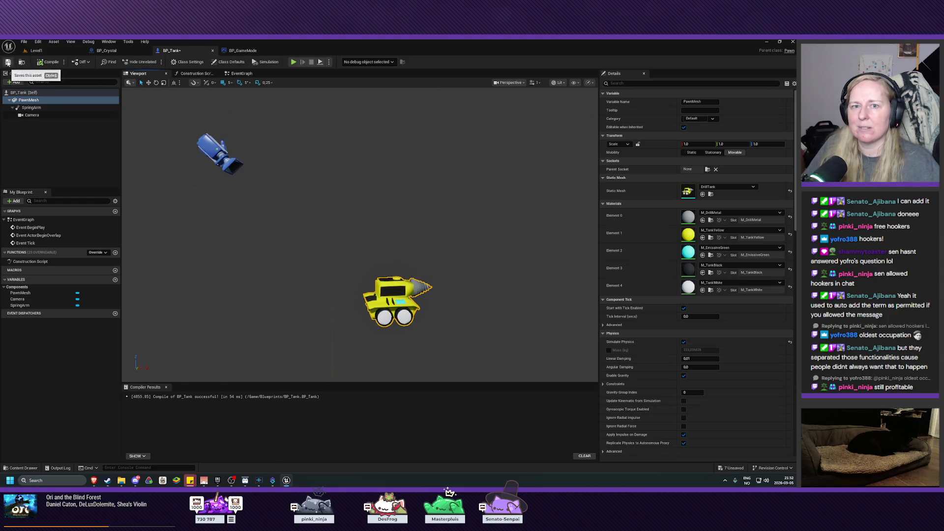
pyautogui.click(36, 50)
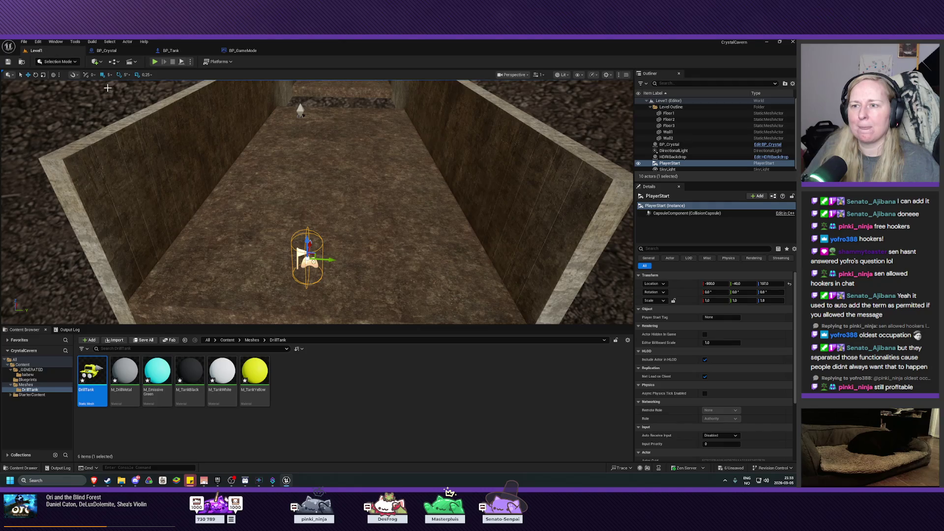
# Play-test Level1 with the yellow drill tank, stop the session, and return to BP_Tank.
pyautogui.click(155, 62)
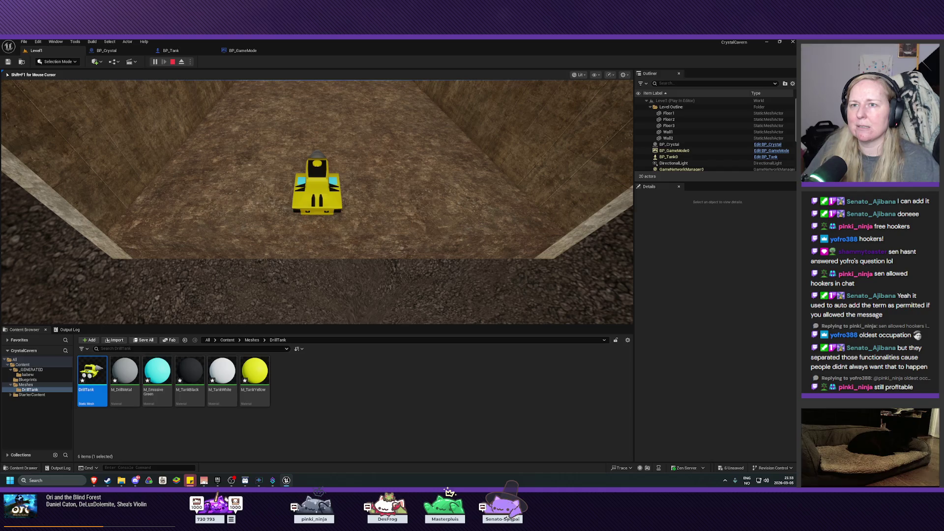
pyautogui.press('Escape')
pyautogui.scroll(-5, 318, 243)
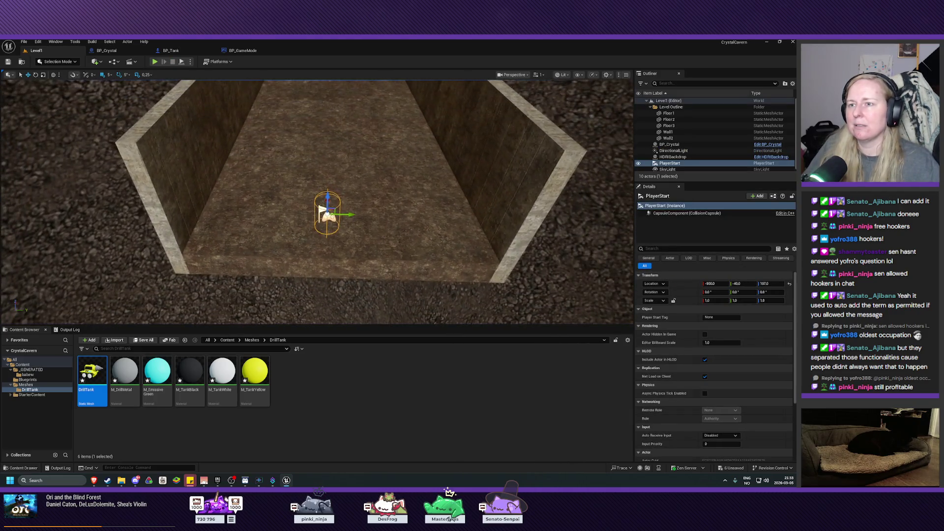
pyautogui.scroll(2, 191, 129)
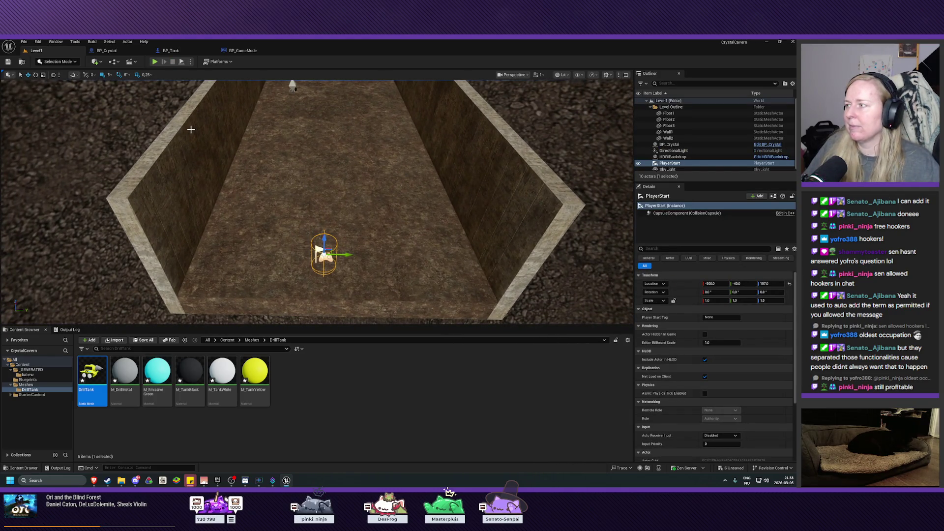
pyautogui.click(170, 50)
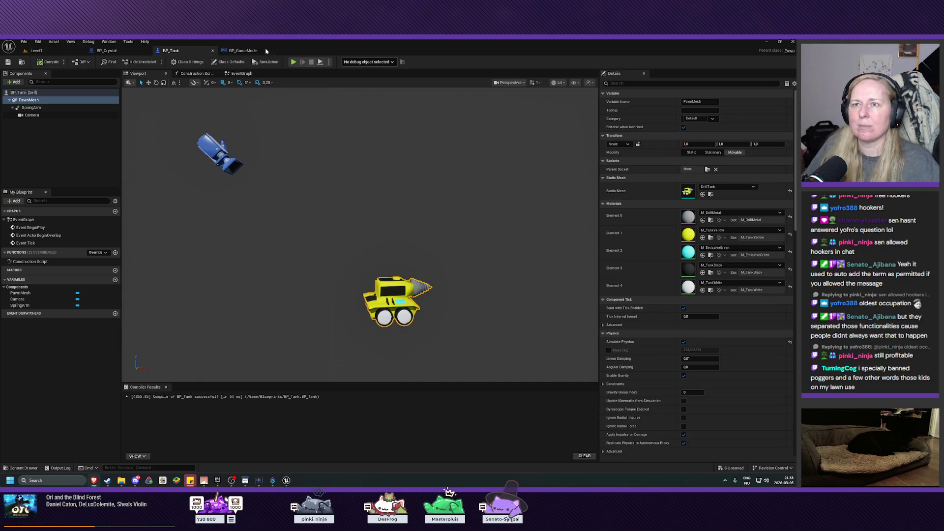
# From the Level1 Content Browser, reopen the DrillTank static mesh for editing.
pyautogui.click(42, 51)
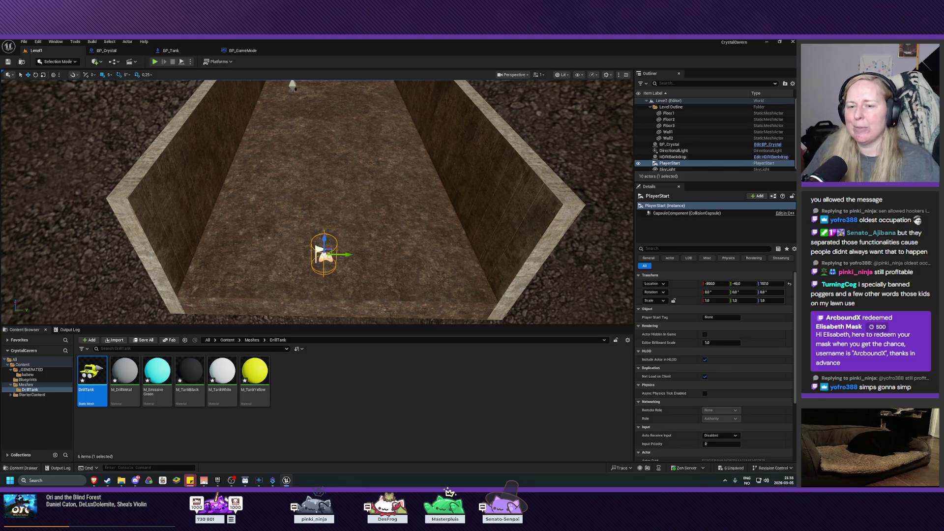
pyautogui.rightClick(98, 376)
pyautogui.click(128, 277)
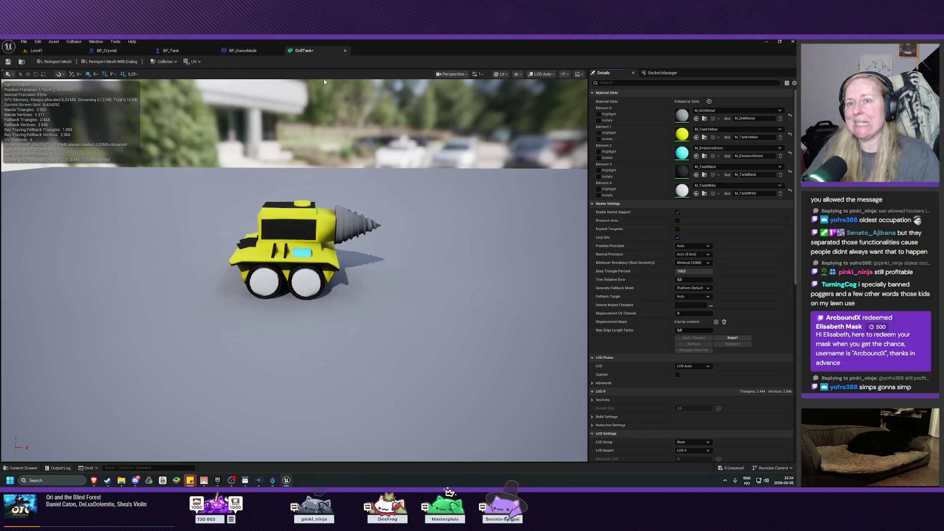
pyautogui.click(164, 62)
# Add a simplified box collision to DrillTank and inspect it from above and behind.
pyautogui.click(192, 74)
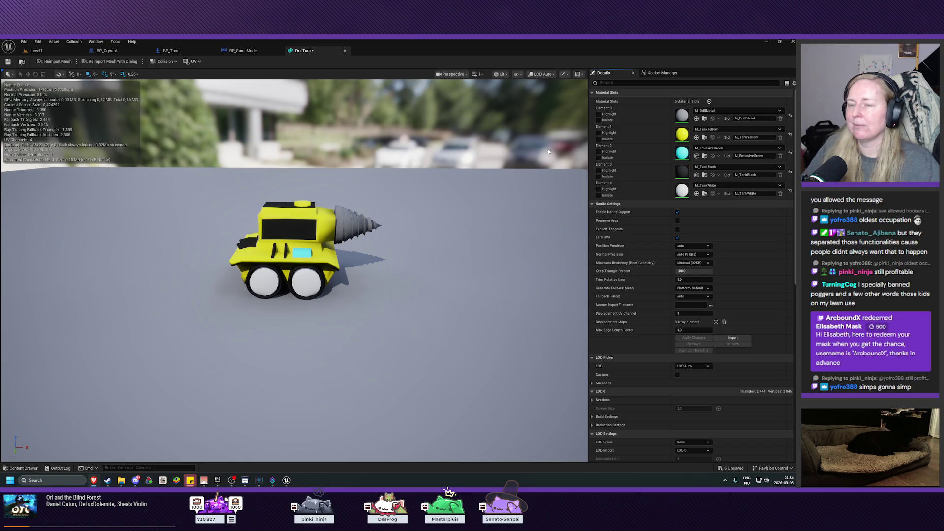
pyautogui.click(165, 62)
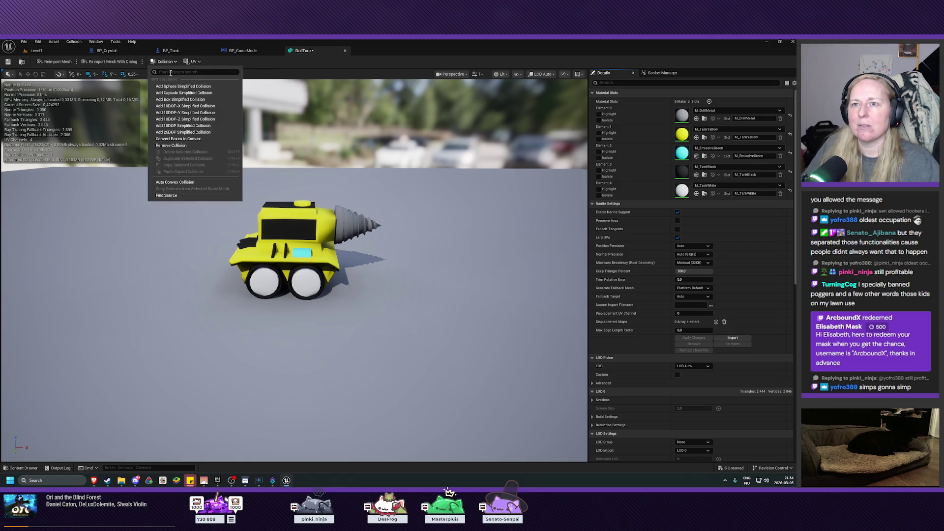
pyautogui.click(174, 101)
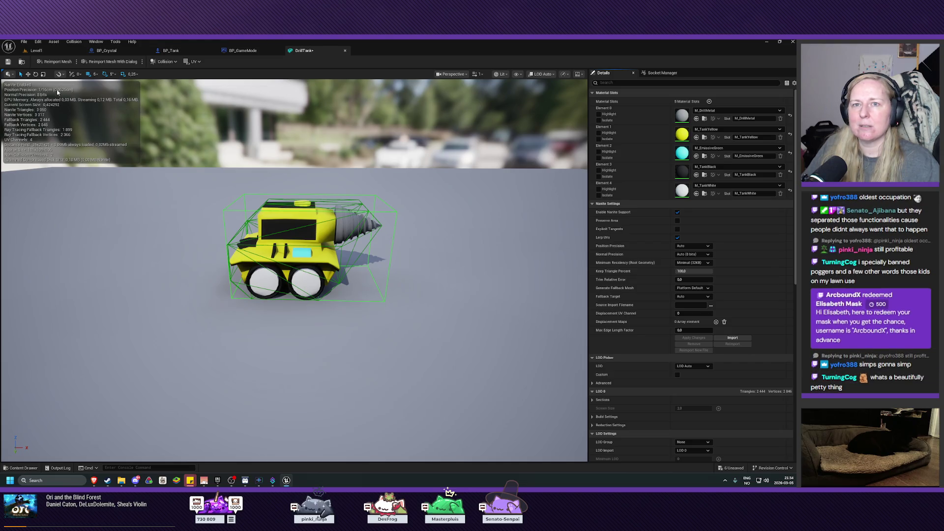
pyautogui.moveTo(319, 219)
pyautogui.mouseDown()
pyautogui.moveTo(316, 236)
pyautogui.moveTo(302, 231)
pyautogui.mouseUp()
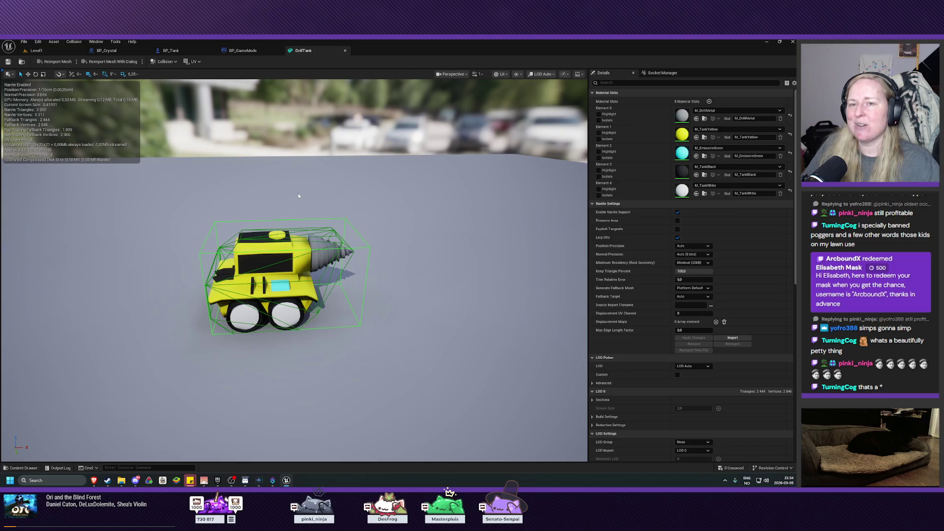
pyautogui.moveTo(299, 195)
pyautogui.mouseDown()
pyautogui.moveTo(286, 208)
pyautogui.moveTo(298, 193)
pyautogui.mouseUp()
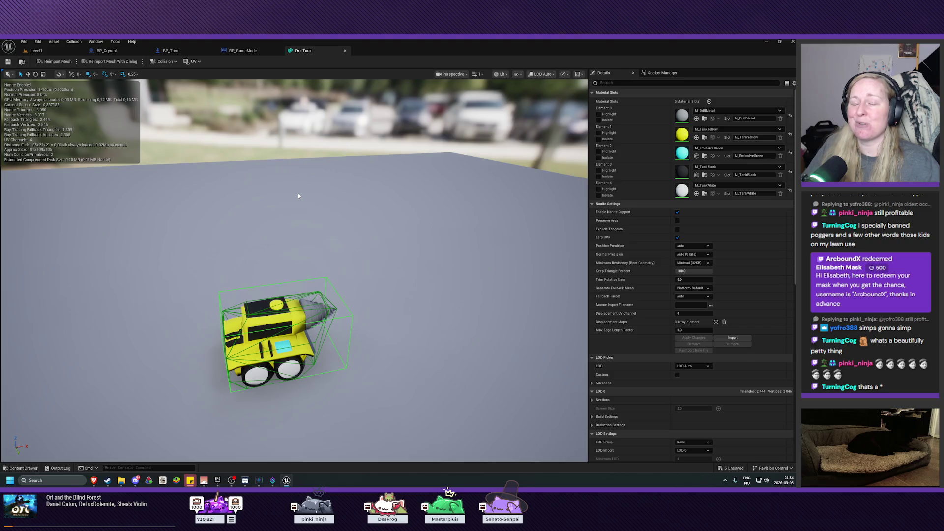
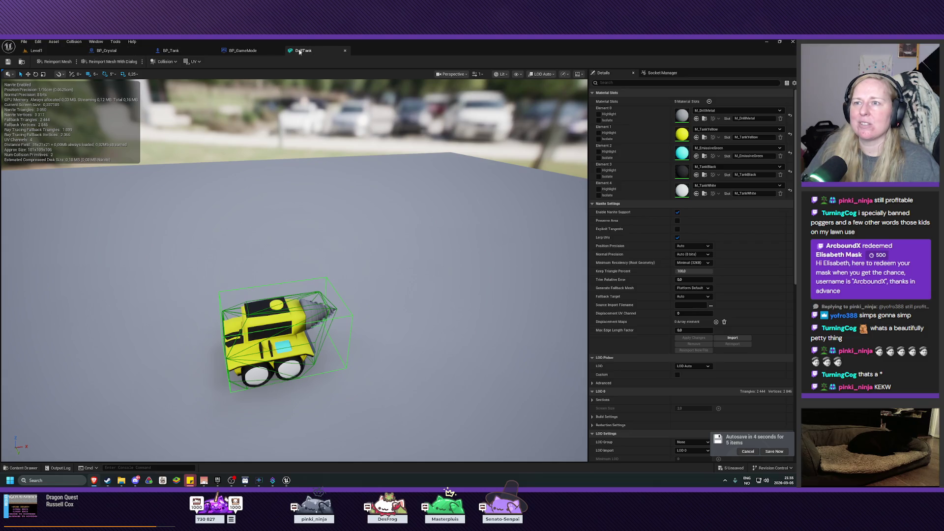
# Switch through the Level1 and BP_Crystal tabs to BP_Tank and select its PawnMesh component.
pyautogui.click(75, 51)
pyautogui.click(106, 50)
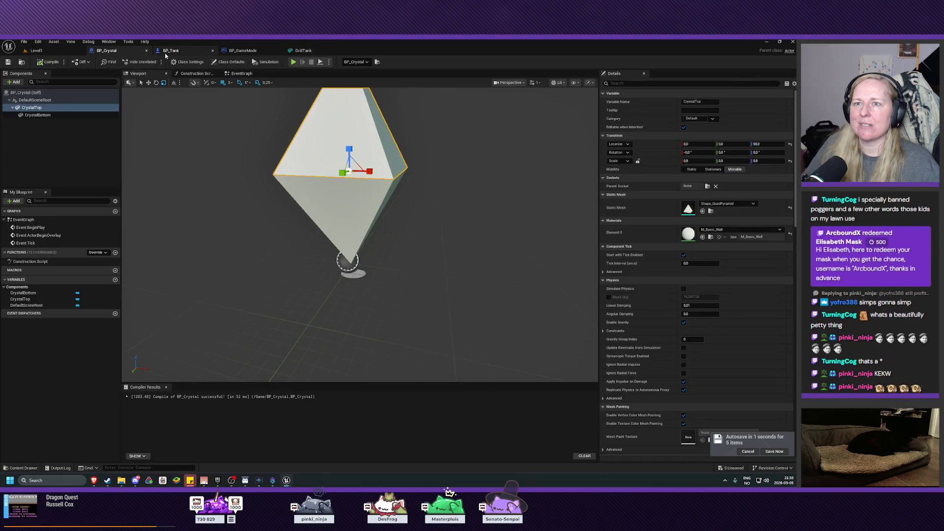
pyautogui.click(171, 51)
pyautogui.moveTo(279, 212)
pyautogui.mouseDown()
pyautogui.moveTo(273, 204)
pyautogui.moveTo(269, 213)
pyautogui.mouseUp()
pyautogui.click(32, 115)
pyautogui.click(28, 100)
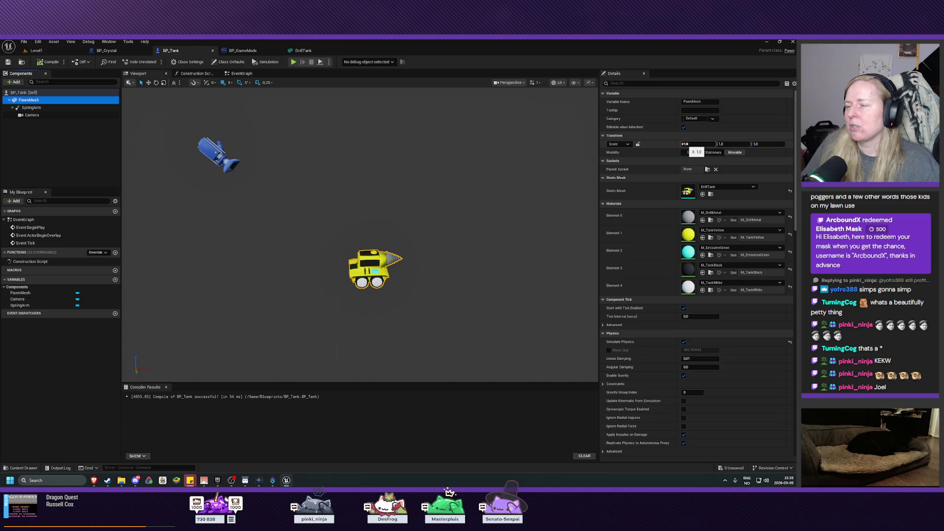
# Lock the scale ratio, scale the PawnMesh uniformly to 0.5, and save BP_Tank.
pyautogui.click(638, 144)
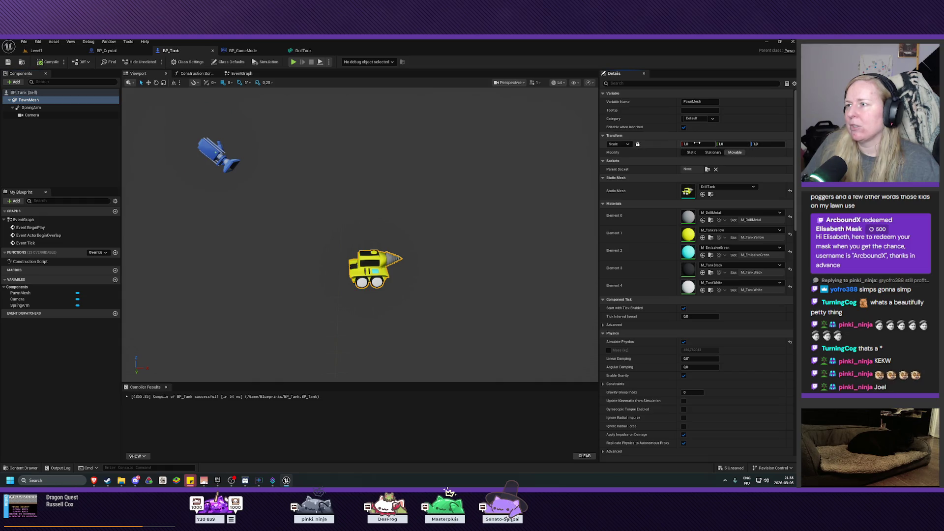
pyautogui.moveTo(697, 143)
pyautogui.mouseDown()
pyautogui.moveTo(665, 143)
pyautogui.moveTo(686, 143)
pyautogui.mouseUp()
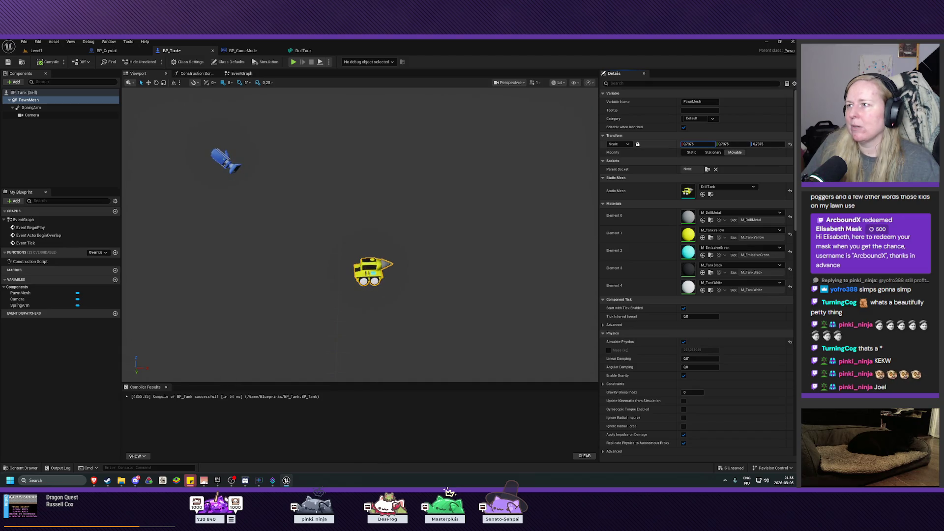
pyautogui.click(699, 143)
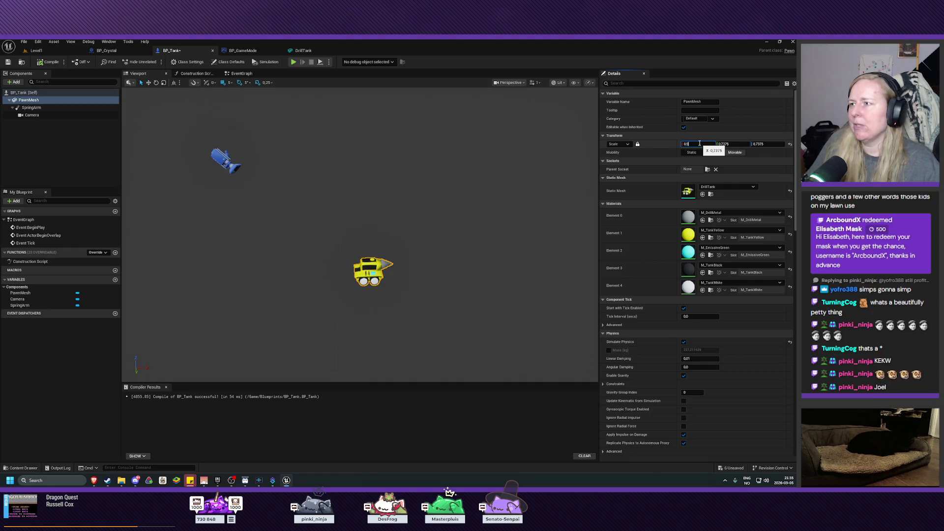
pyautogui.press('Return')
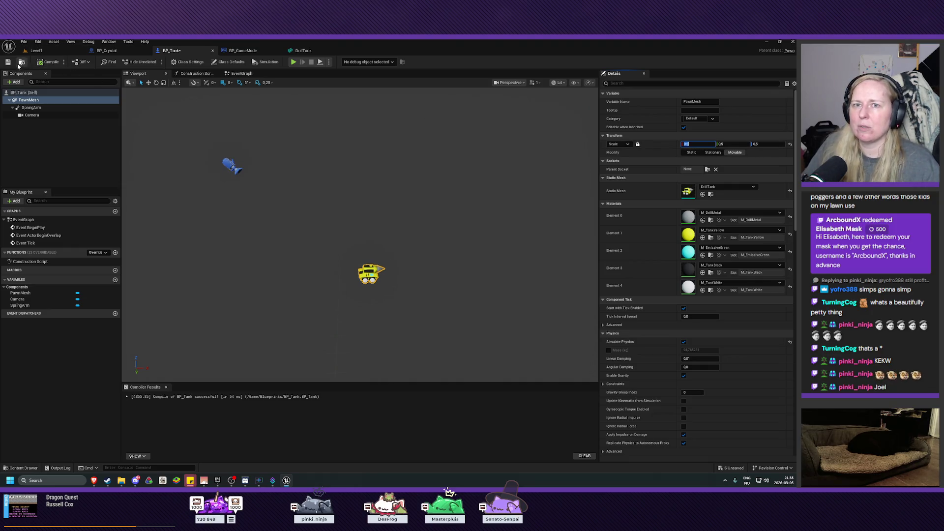
pyautogui.click(8, 62)
pyautogui.click(35, 50)
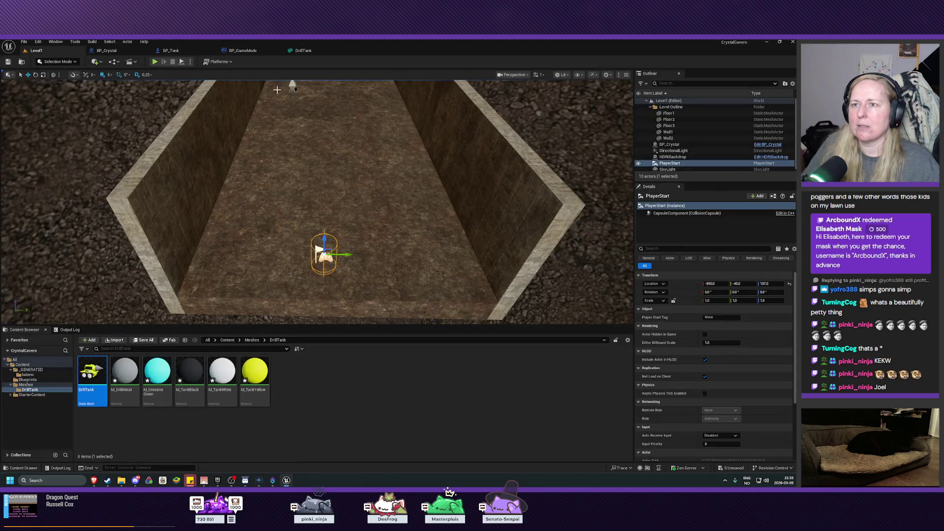
pyautogui.click(155, 62)
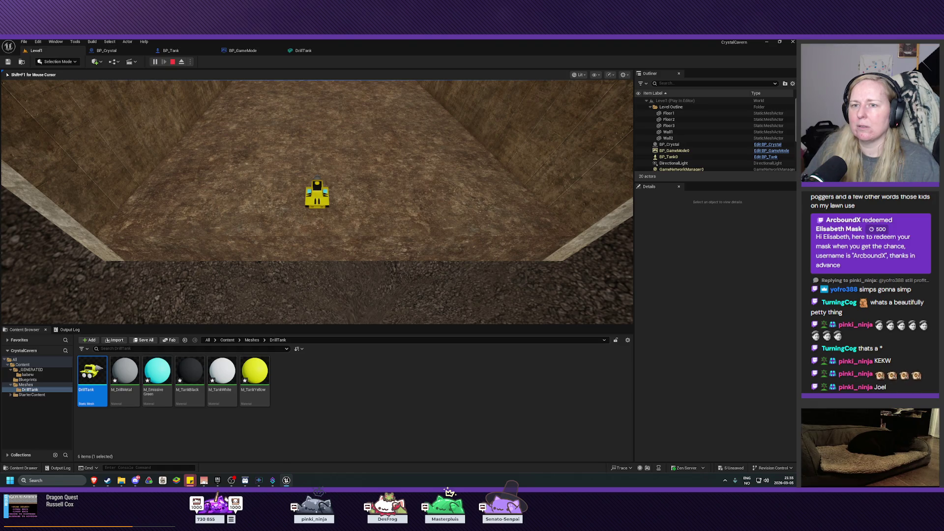
pyautogui.press('Escape')
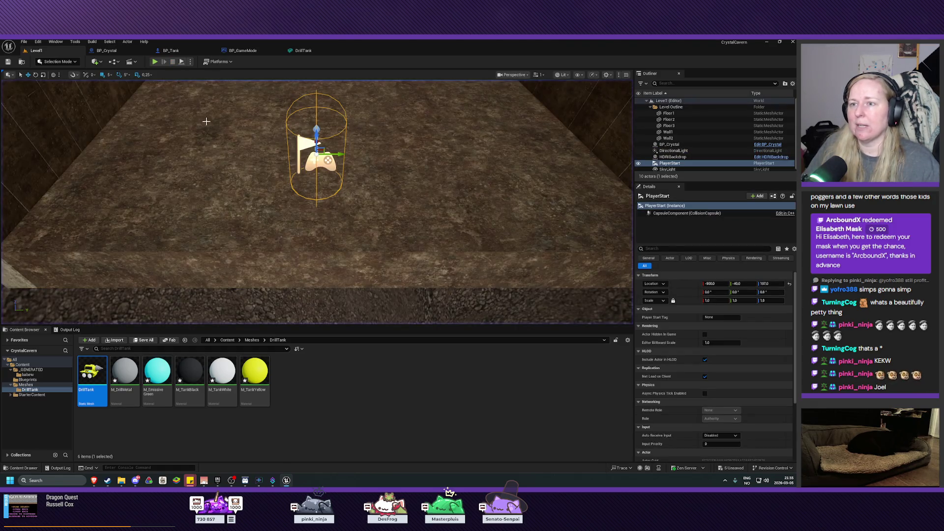
pyautogui.moveTo(315, 196); pyautogui.dragTo(300, 86)
pyautogui.moveTo(206, 128); pyautogui.dragTo(207, 121)
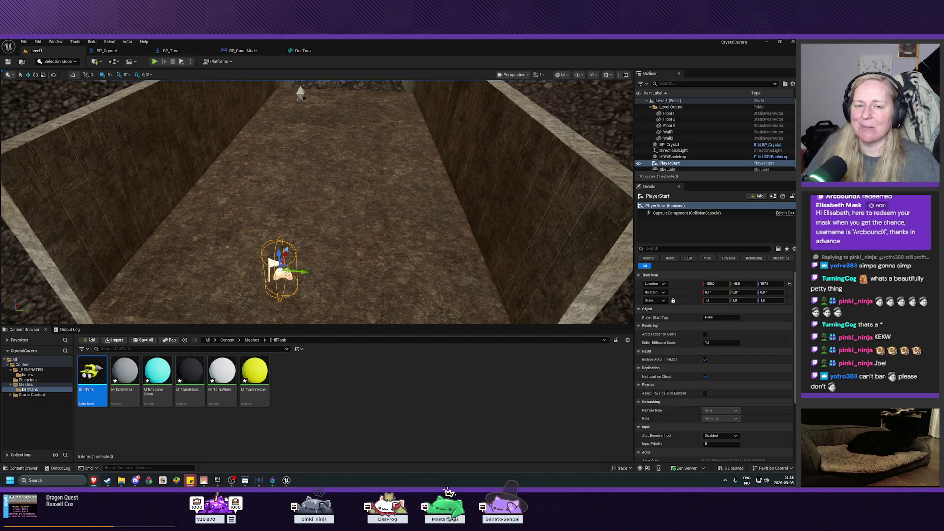
pyautogui.moveTo(424, 236)
pyautogui.mouseDown()
pyautogui.moveTo(413, 231)
pyautogui.moveTo(430, 231)
pyautogui.moveTo(426, 214)
pyautogui.mouseUp()
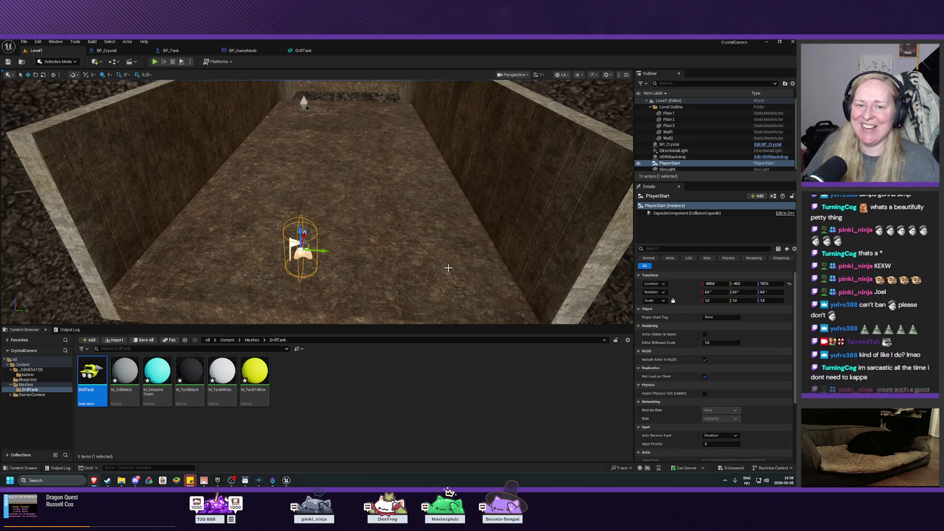
# Pan the level view along the corridor, then return to the BP_Tank blueprint.
pyautogui.moveTo(446, 268)
pyautogui.mouseDown()
pyautogui.moveTo(423, 295)
pyautogui.moveTo(389, 262)
pyautogui.moveTo(436, 264)
pyautogui.mouseUp()
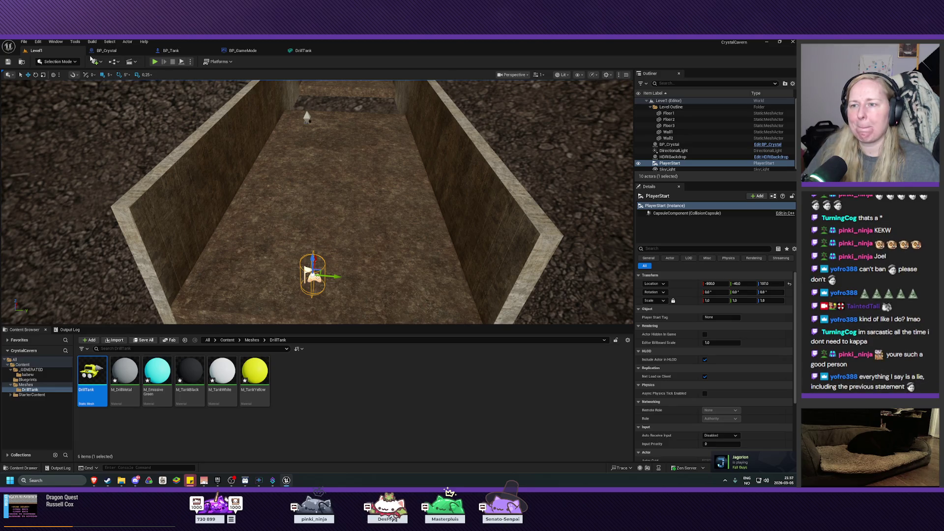
pyautogui.click(109, 52)
pyautogui.click(171, 51)
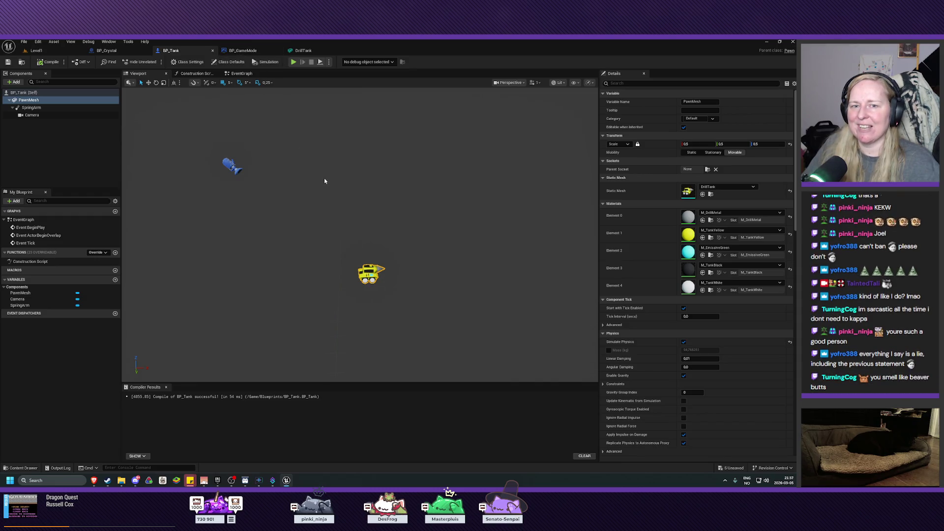
# Leave the BP_Tank preview and return to Level1, looking down the trench toward PlayerStart.
pyautogui.moveTo(331, 188)
pyautogui.mouseDown()
pyautogui.moveTo(325, 171)
pyautogui.moveTo(331, 191)
pyautogui.mouseUp()
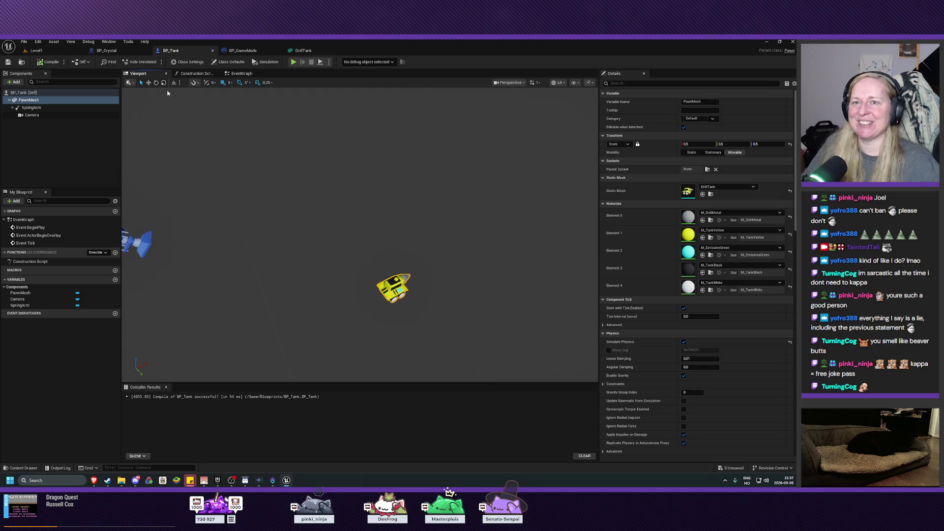
pyautogui.click(132, 52)
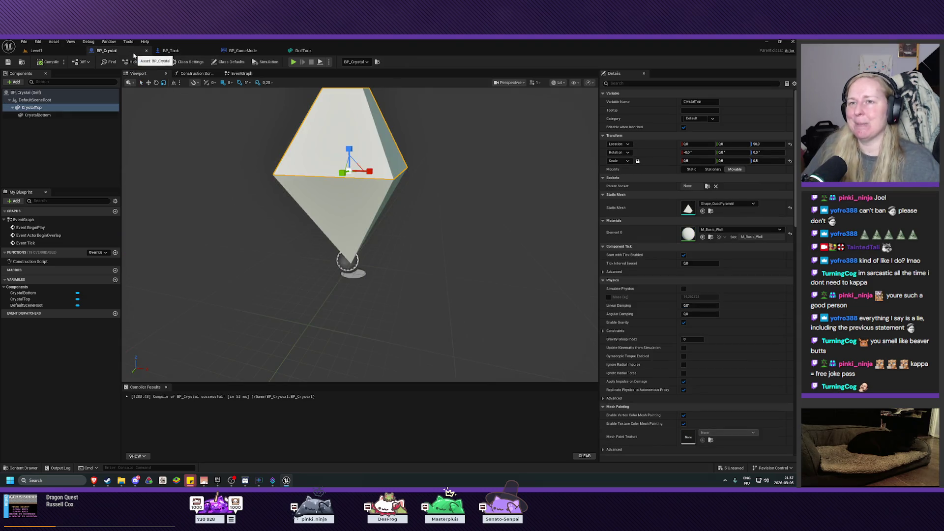
pyautogui.click(66, 52)
pyautogui.moveTo(262, 155); pyautogui.dragTo(262, 168)
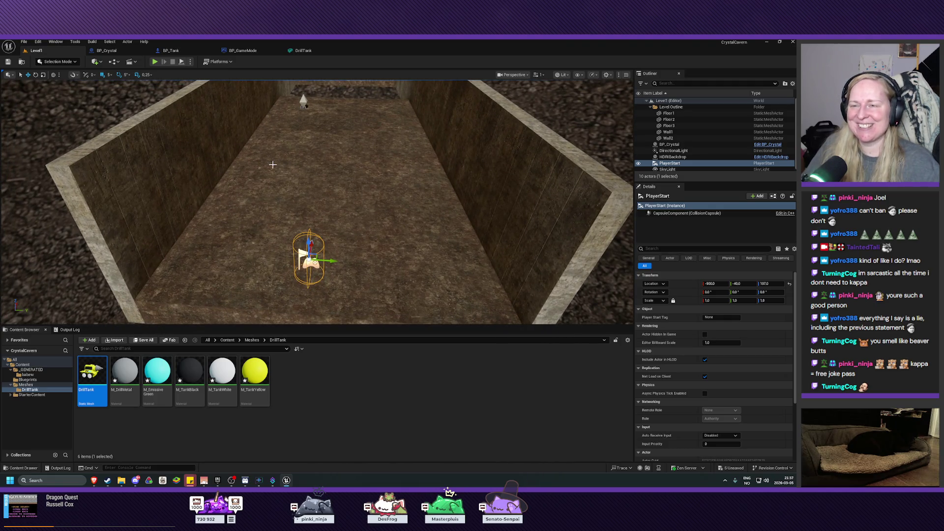
# Play-test the level briefly, stop it, and go back to the BP_Tank blueprint.
pyautogui.click(155, 61)
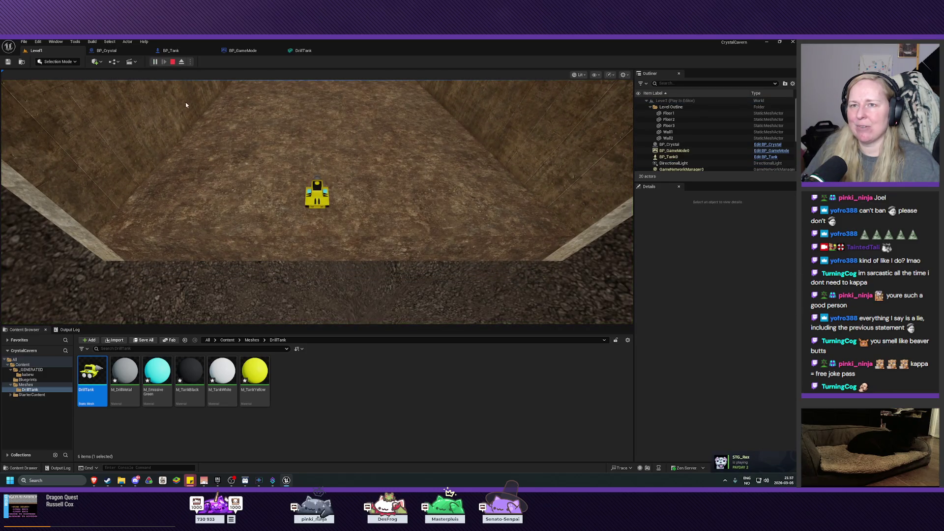
pyautogui.click(175, 66)
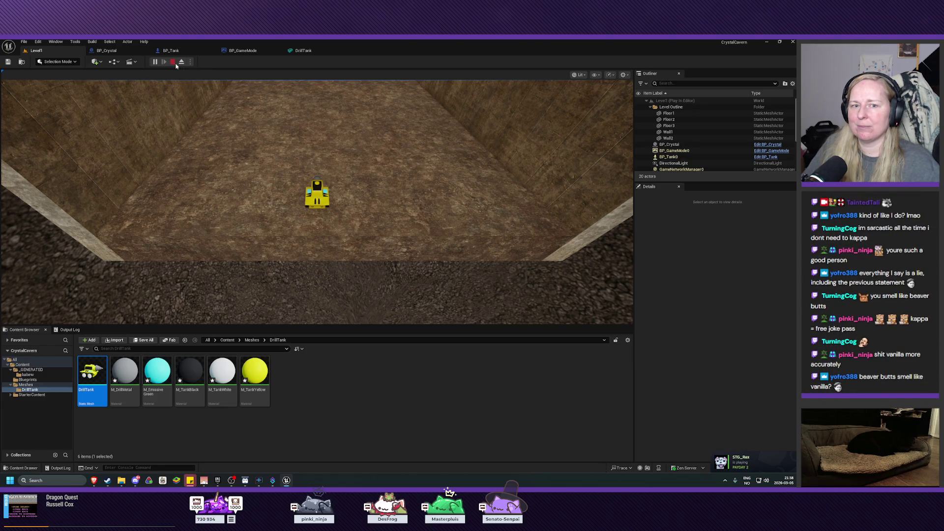
pyautogui.moveTo(197, 150)
pyautogui.mouseDown()
pyautogui.moveTo(197, 192)
pyautogui.moveTo(199, 152)
pyautogui.mouseUp()
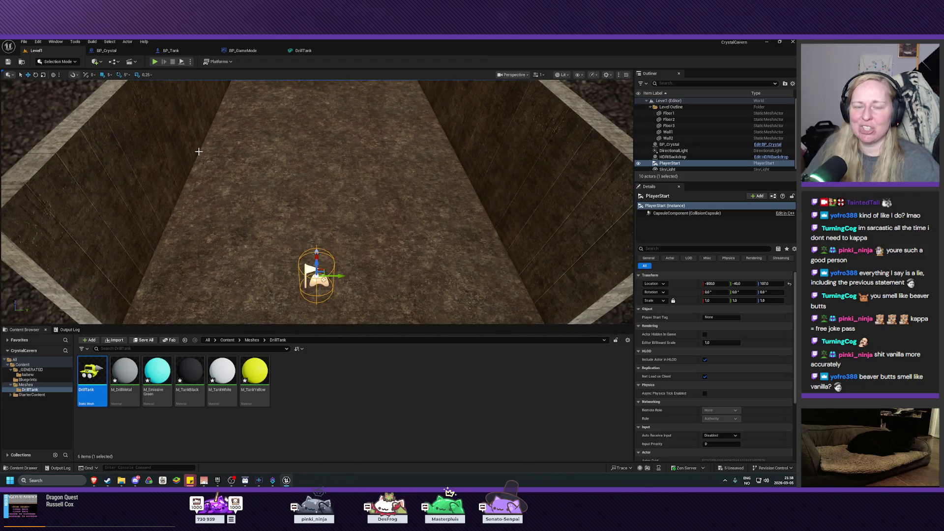
pyautogui.click(170, 50)
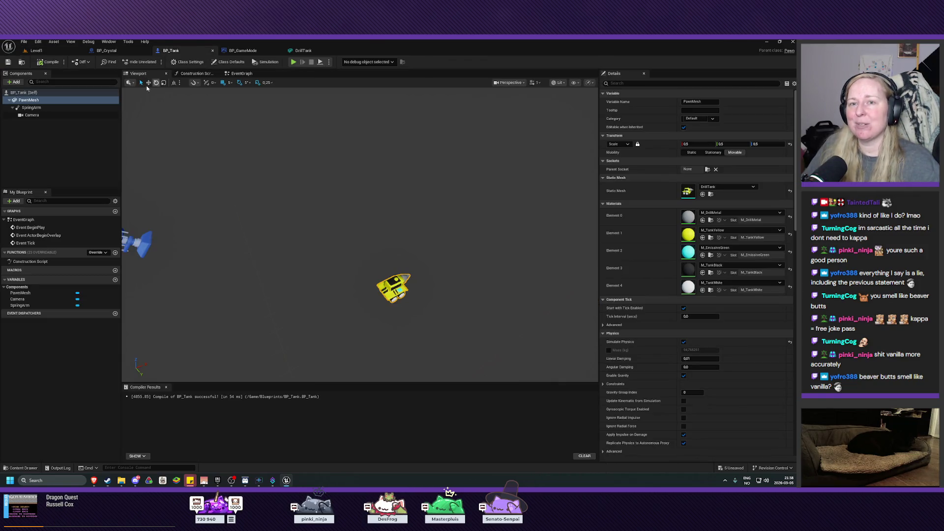
# Set the spring arm Target Arm Length to 800, compile, and play-test Level1.
pyautogui.click(703, 195)
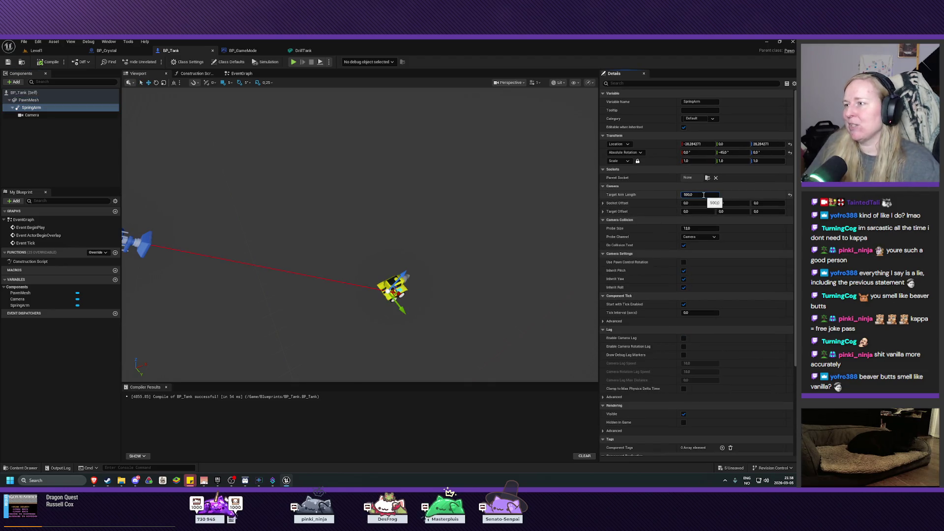
pyautogui.press('Return')
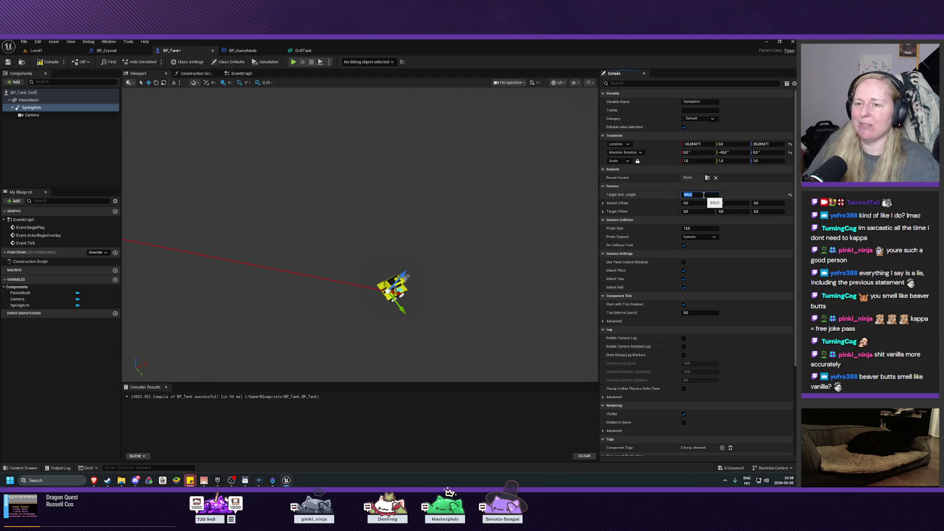
pyautogui.click(48, 61)
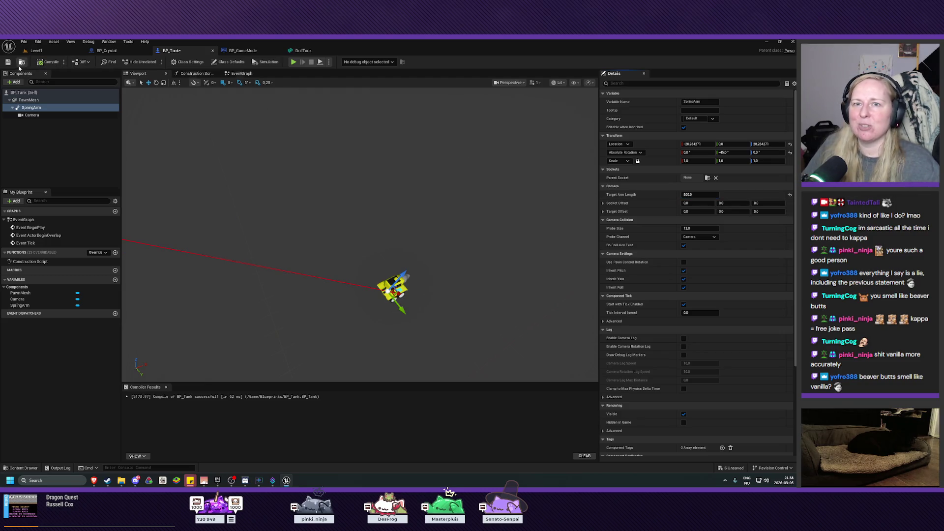
pyautogui.click(63, 51)
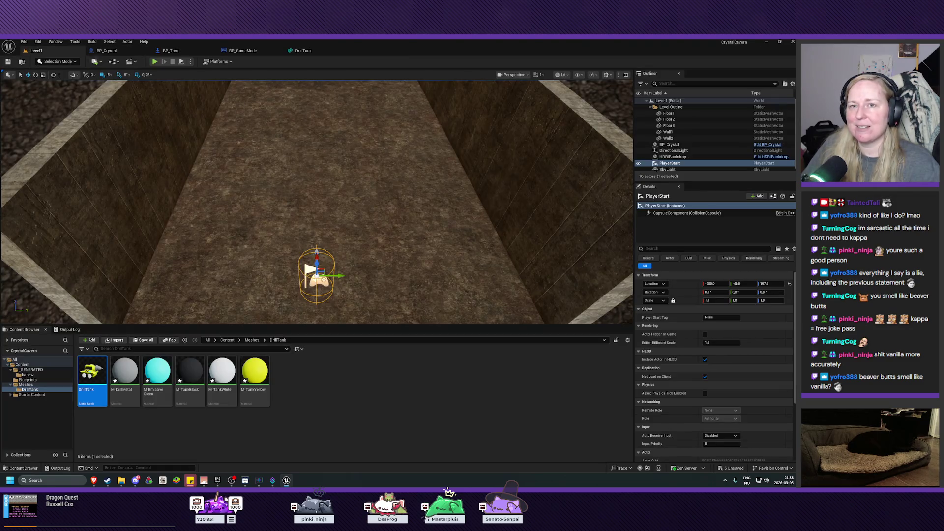
pyautogui.click(154, 62)
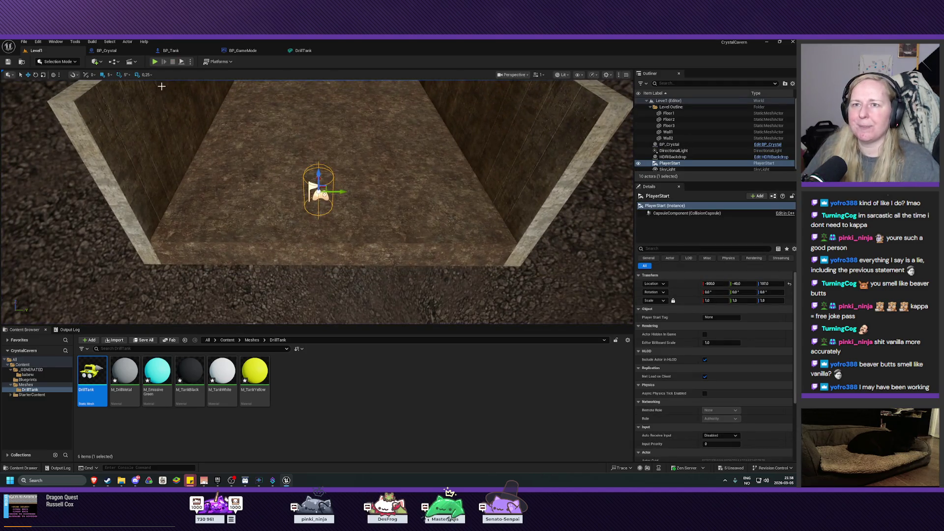
# Rescale the tank's PawnMesh uniformly to 0.6 and save BP_Tank.
pyautogui.click(172, 51)
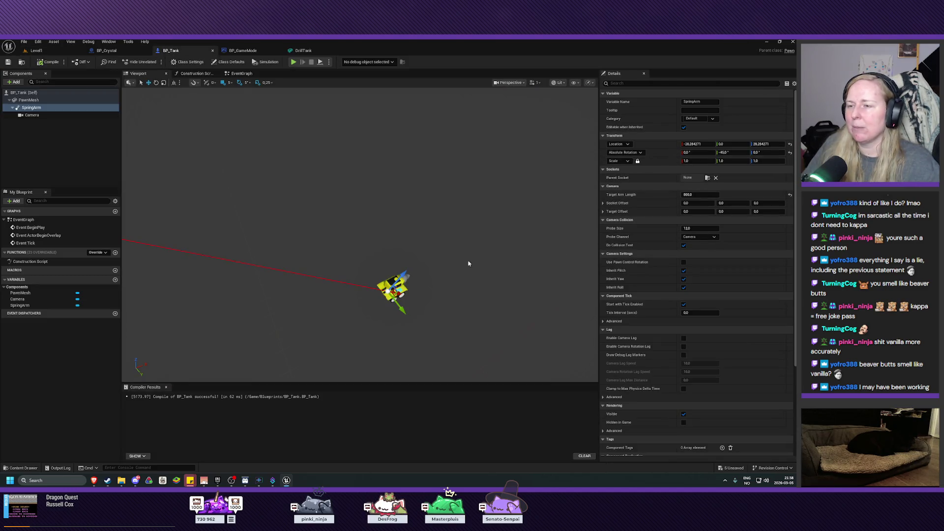
pyautogui.click(29, 100)
pyautogui.click(696, 144)
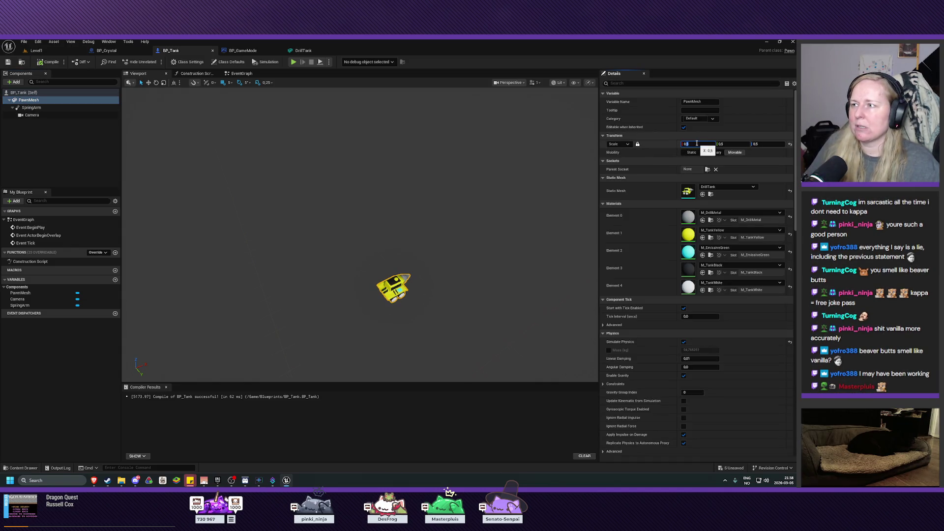
pyautogui.write('0.6')
pyautogui.press('Return')
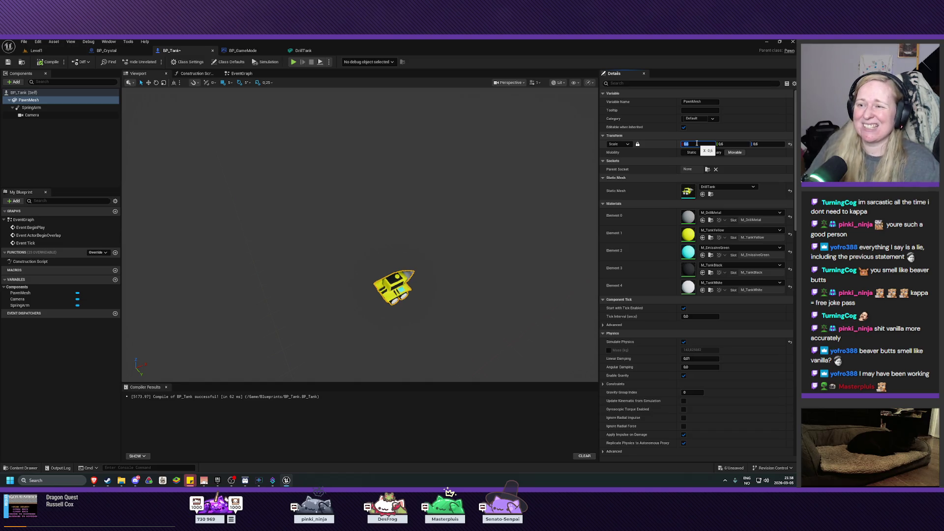
pyautogui.click(7, 62)
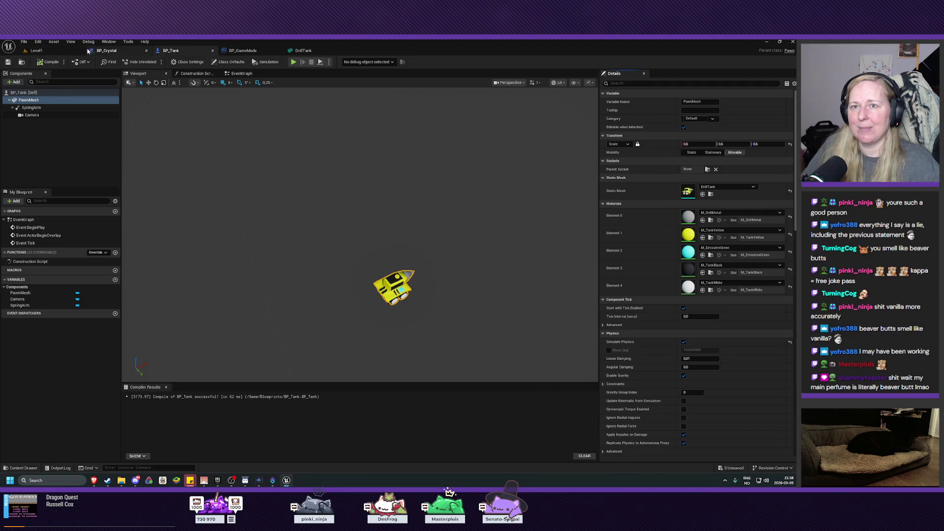
pyautogui.click(39, 50)
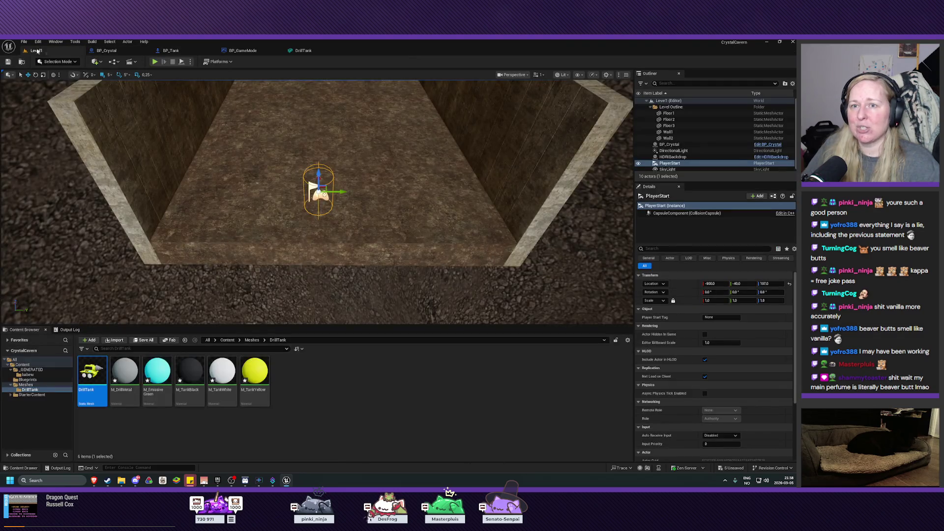
pyautogui.click(155, 61)
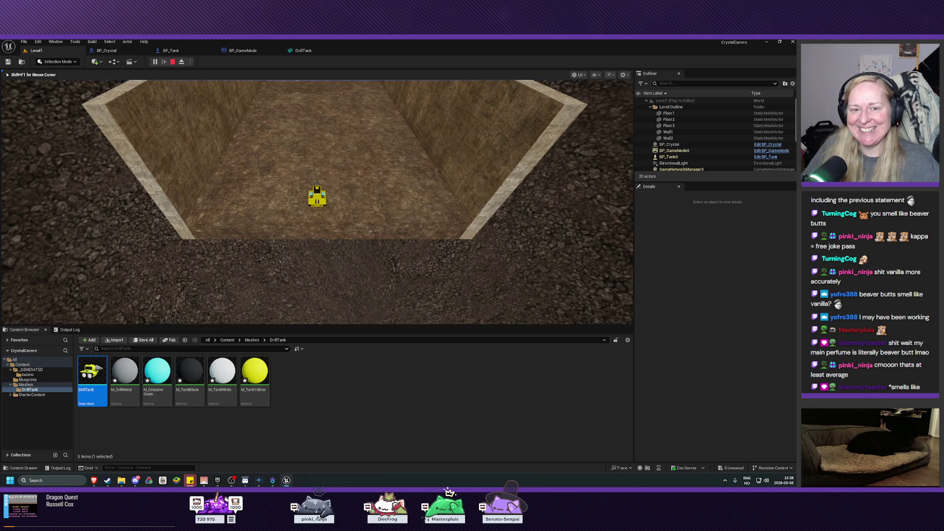
pyautogui.press('Escape')
pyautogui.moveTo(314, 210)
pyautogui.mouseDown()
pyautogui.moveTo(316, 251)
pyautogui.moveTo(312, 214)
pyautogui.mouseUp()
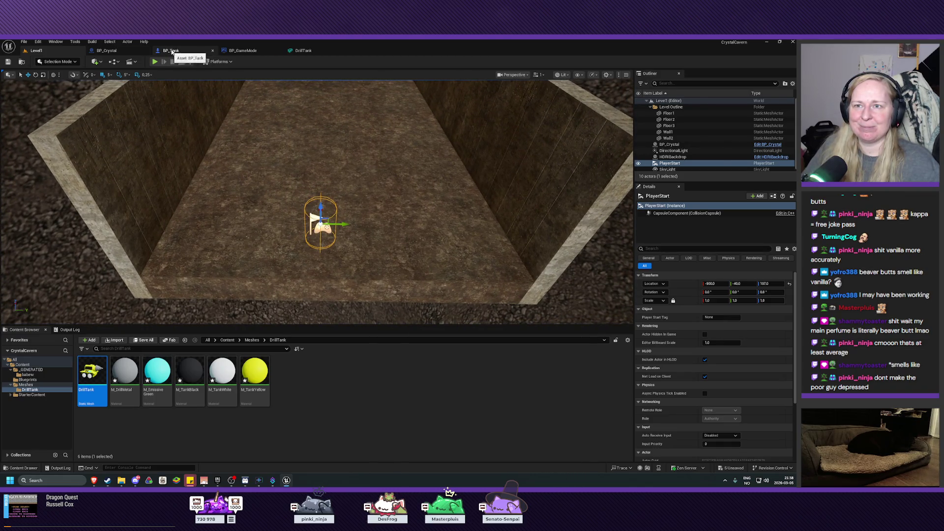
# Open BP_Tank, frame the tank preview, and select the SpringArm component.
pyautogui.click(172, 50)
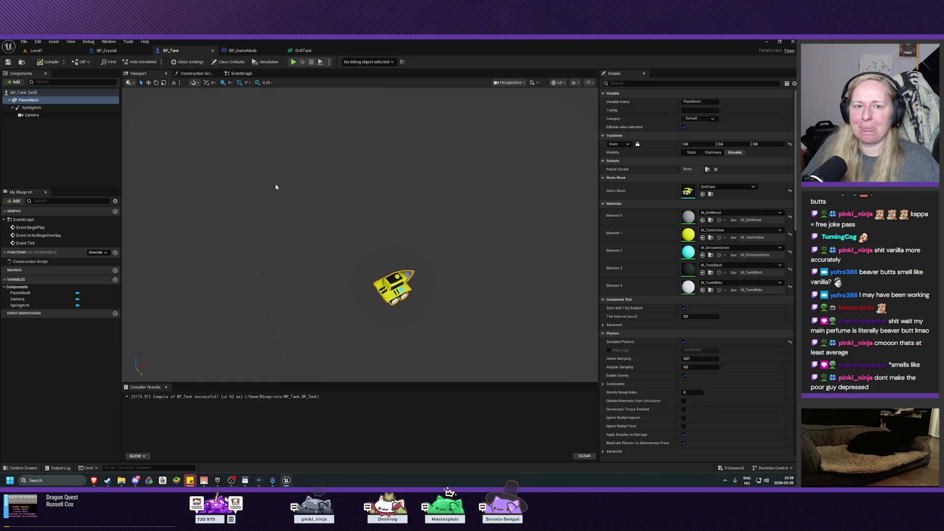
pyautogui.moveTo(280, 189); pyautogui.dragTo(260, 180)
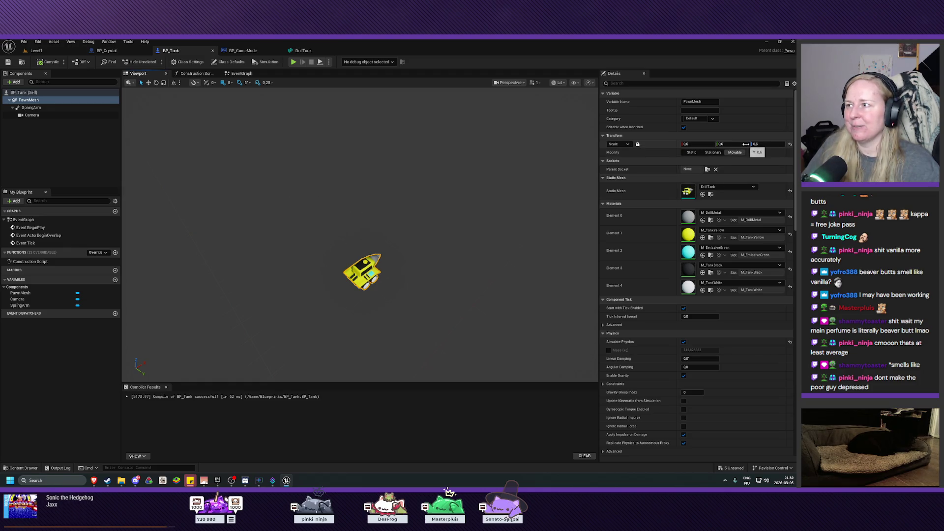
pyautogui.click(43, 108)
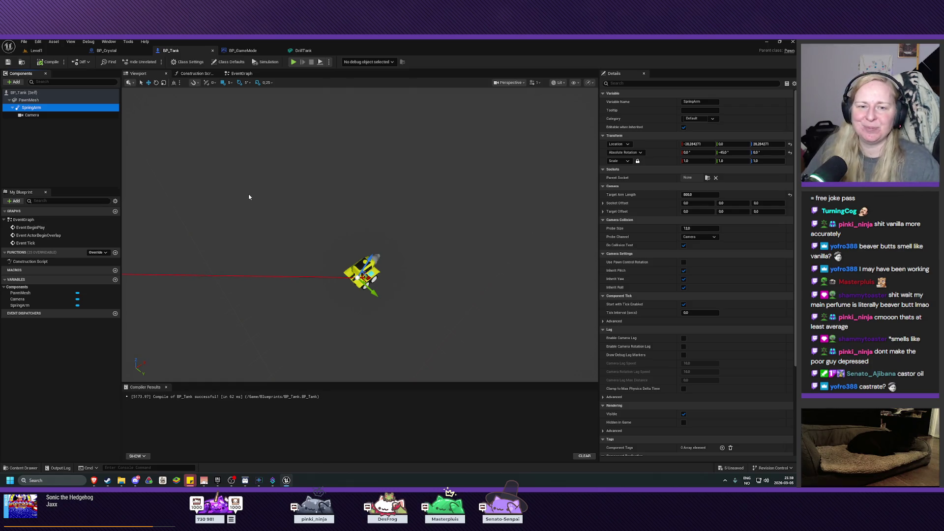
pyautogui.moveTo(286, 209)
pyautogui.mouseDown()
pyautogui.moveTo(285, 217)
pyautogui.moveTo(286, 205)
pyautogui.mouseUp()
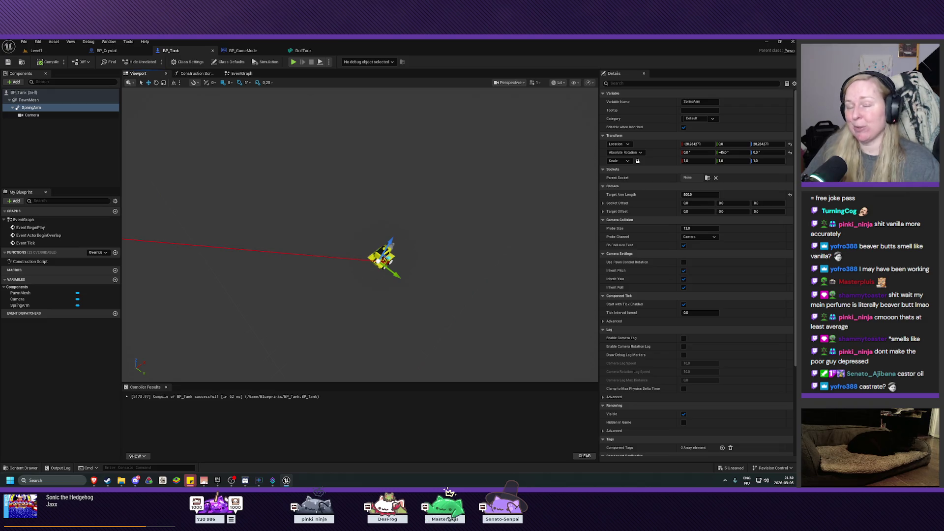
pyautogui.moveTo(285, 205); pyautogui.dragTo(289, 202)
pyautogui.press('f')
pyautogui.click(31, 107)
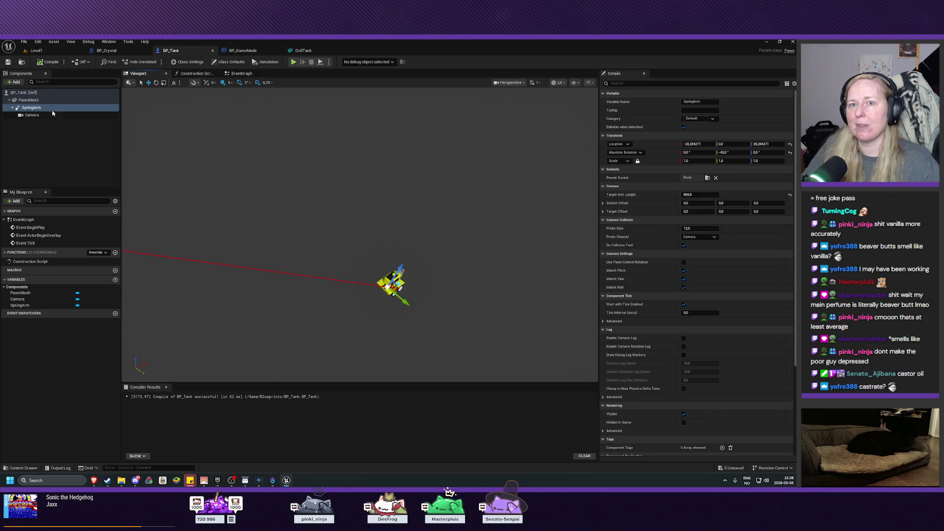
# Set Target Arm Length to 700, compile and save, and start a Level1 test play.
pyautogui.click(695, 195)
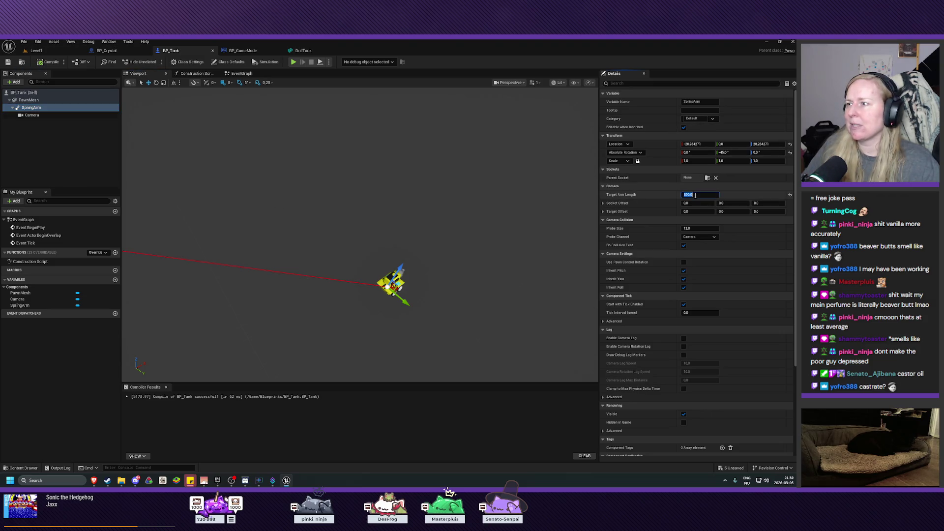
pyautogui.press('Return')
pyautogui.click(8, 62)
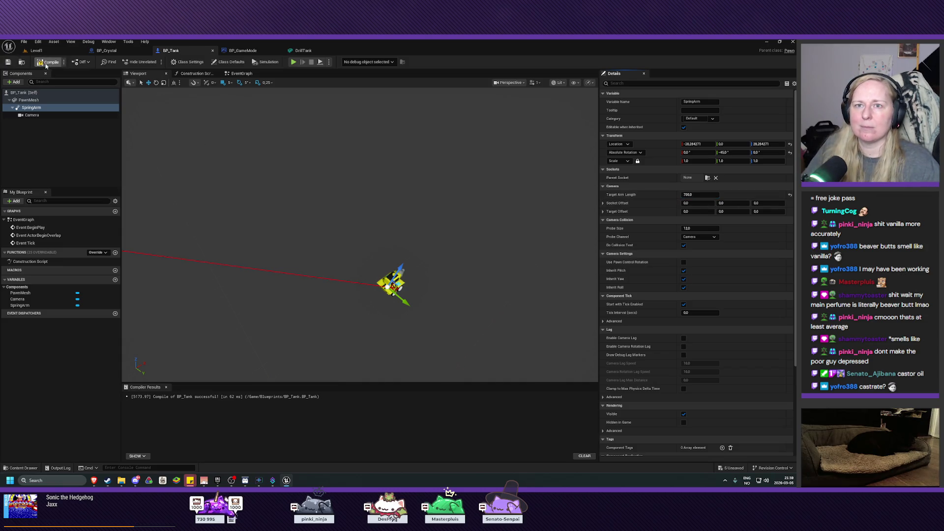
pyautogui.click(36, 50)
pyautogui.click(156, 62)
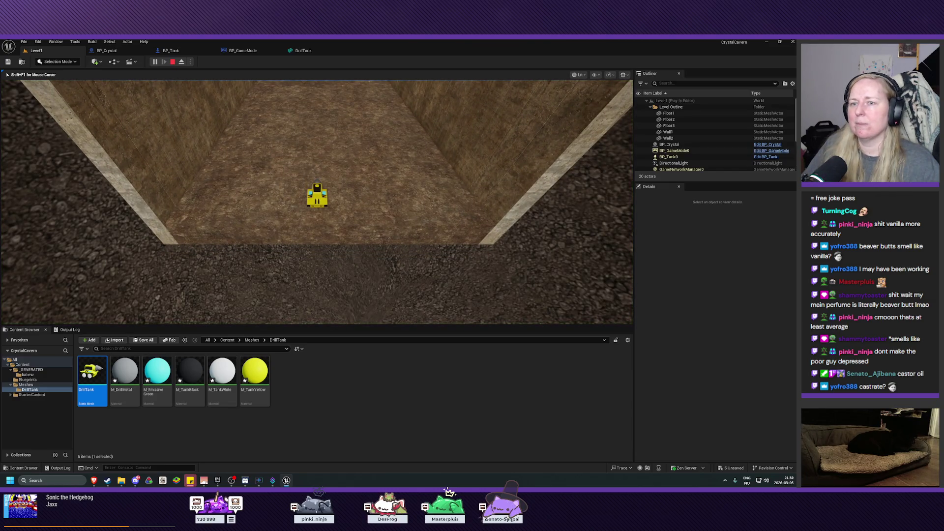
# End the test play and save the five unsaved DrillTank materials with Save All.
pyautogui.press('Escape')
pyautogui.press('f')
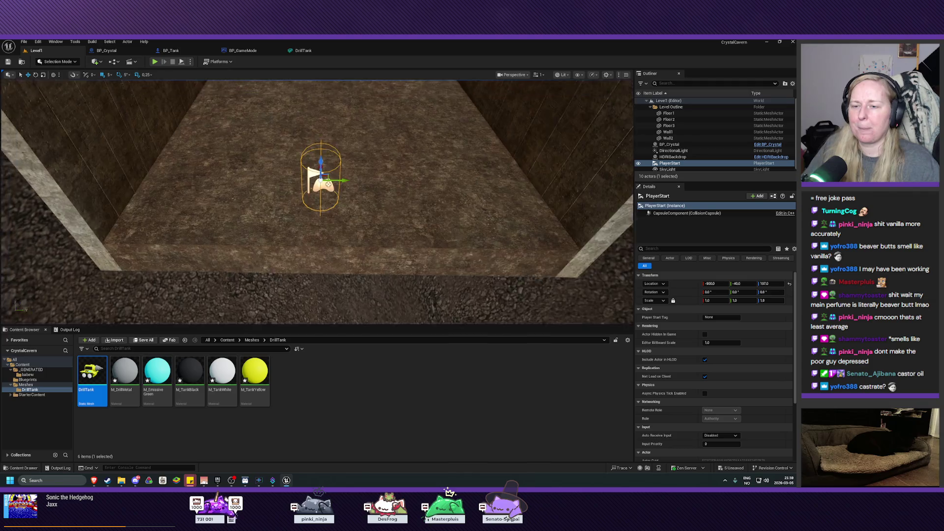
pyautogui.scroll(-4, 236, 194)
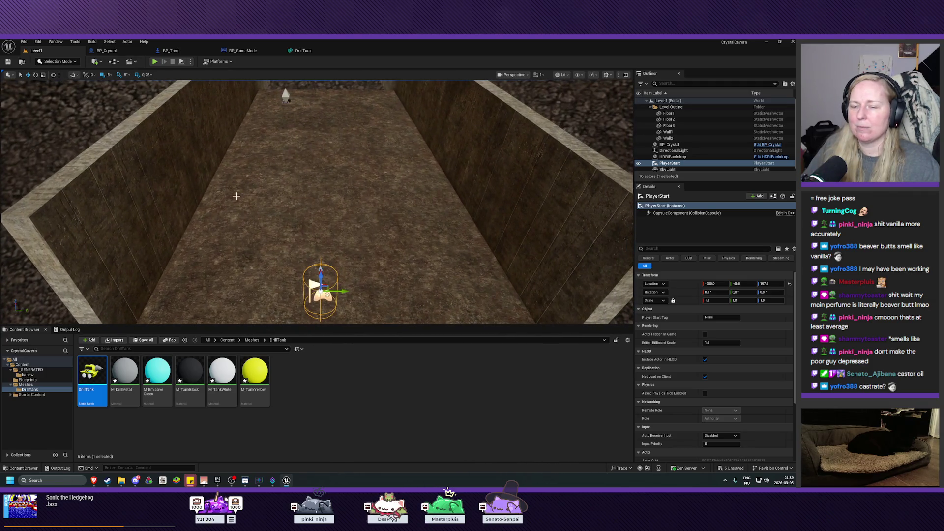
pyautogui.click(143, 339)
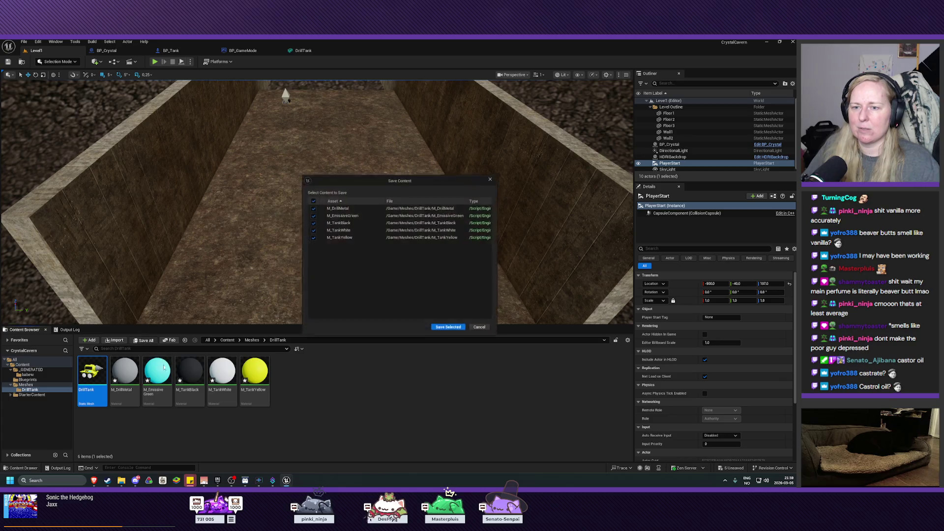
pyautogui.click(455, 329)
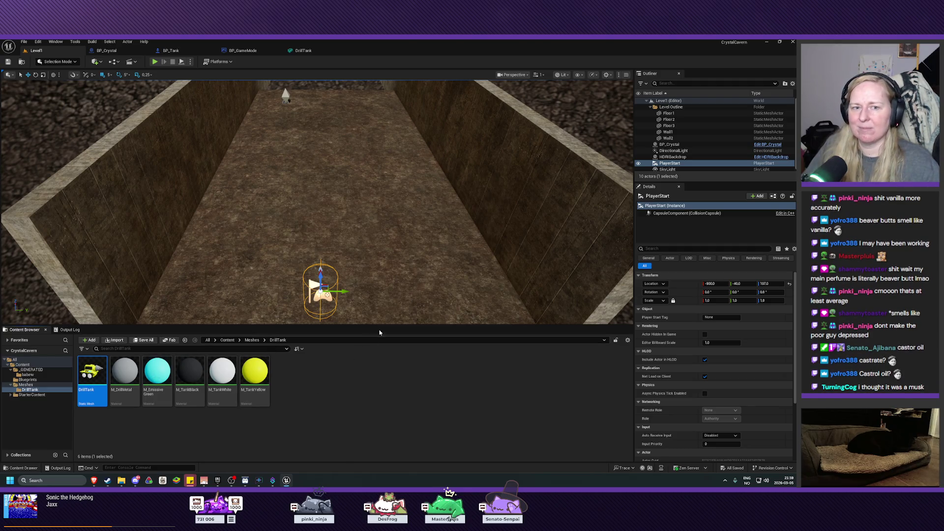
pyautogui.moveTo(317, 201); pyautogui.dragTo(317, 202)
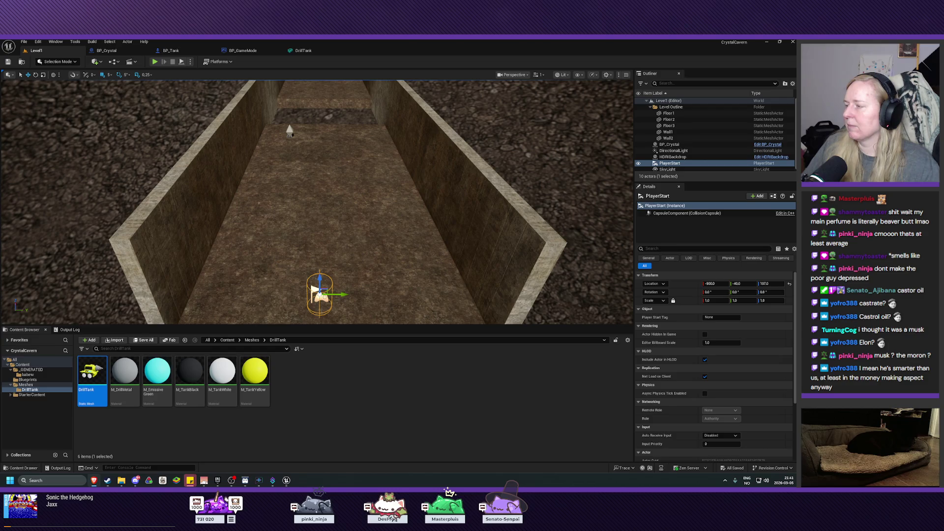
# Frame the PlayerStart and walled corridor, then save Level1 with Ctrl+S.
pyautogui.press('f')
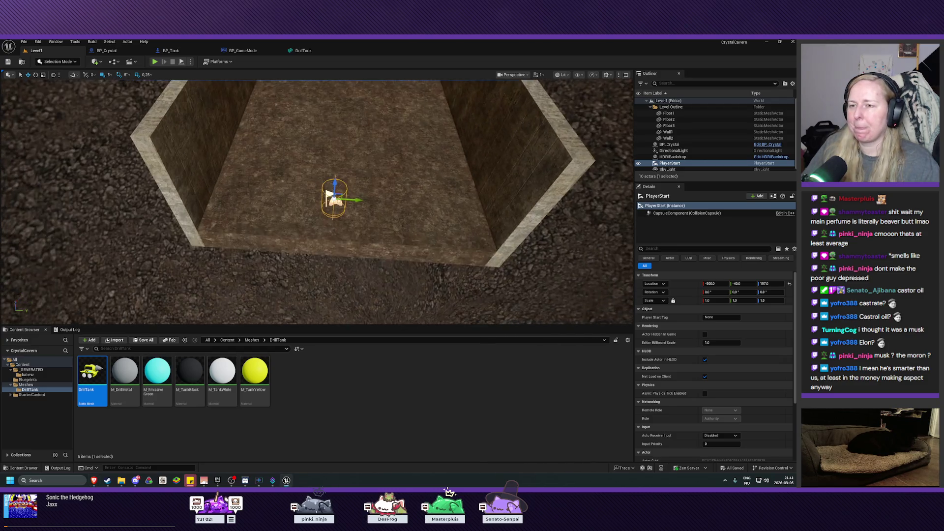
pyautogui.moveTo(358, 223); pyautogui.dragTo(365, 223)
pyautogui.moveTo(372, 209)
pyautogui.mouseDown()
pyautogui.moveTo(428, 204)
pyautogui.moveTo(195, 103)
pyautogui.mouseUp()
pyautogui.hotkey('ctrl', 's')
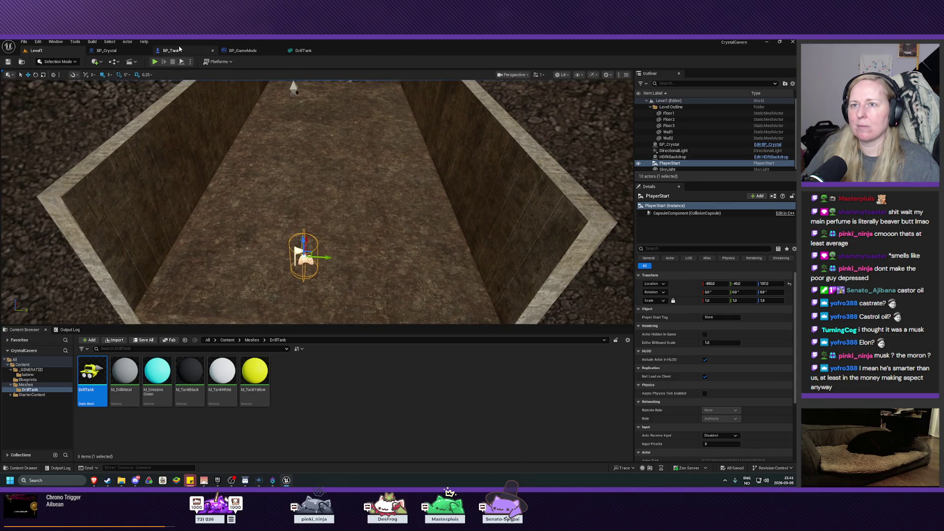
# Open BP_Tank's EventGraph, pan and zoom it, and select BP_Tank (Self) for class defaults.
pyautogui.click(170, 51)
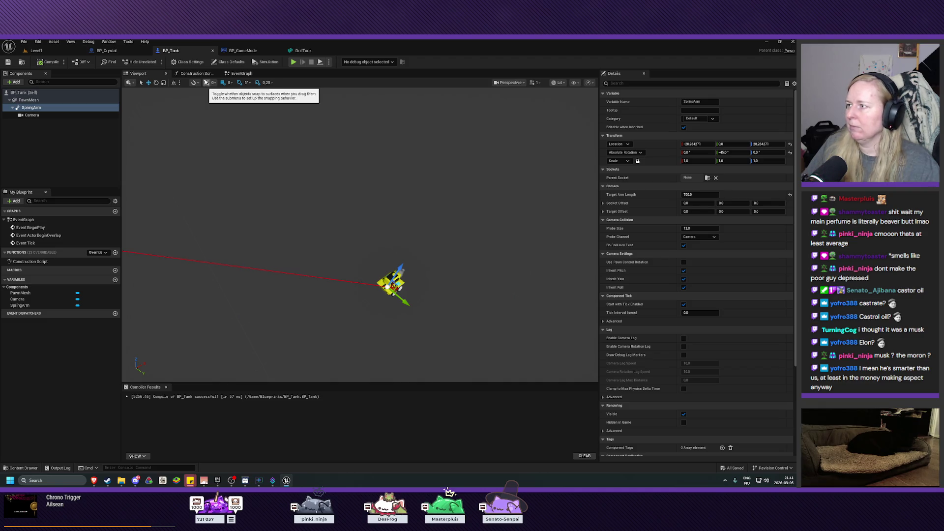
pyautogui.click(242, 74)
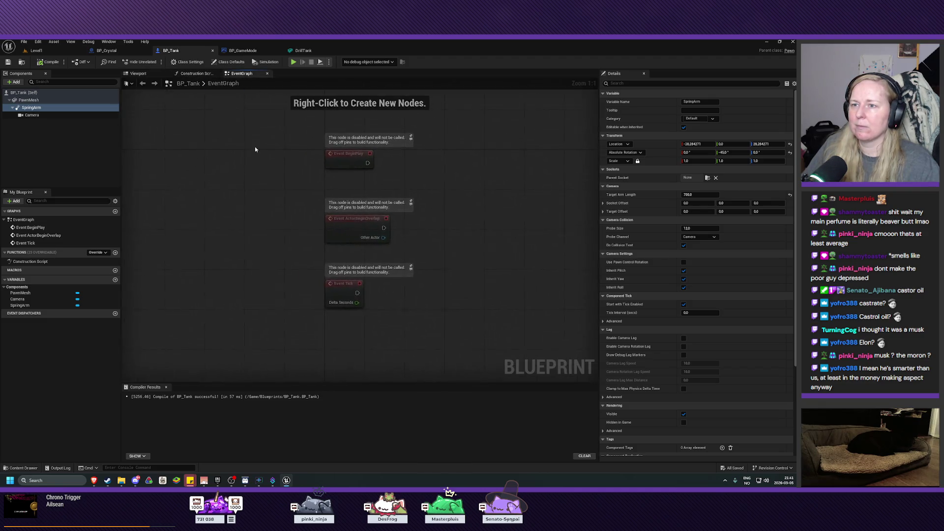
pyautogui.moveTo(257, 185)
pyautogui.mouseDown()
pyautogui.moveTo(185, 208)
pyautogui.moveTo(154, 206)
pyautogui.mouseUp()
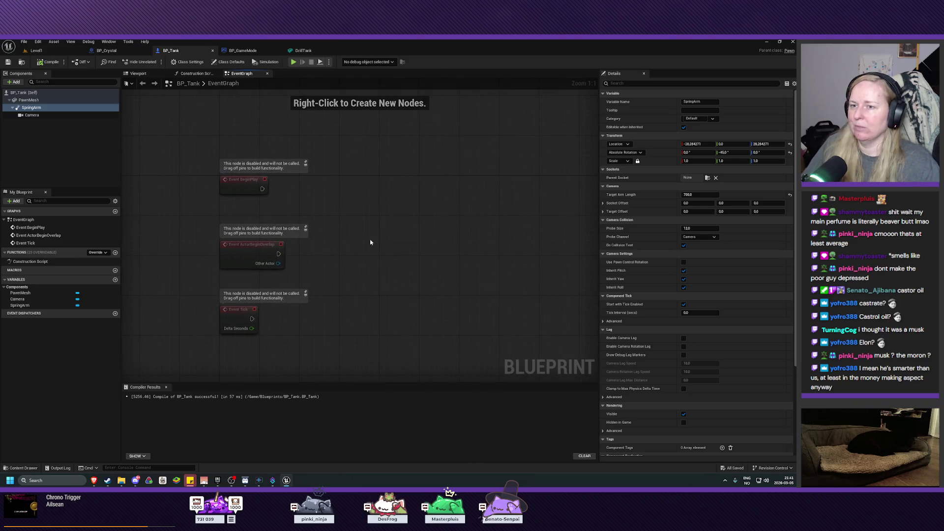
pyautogui.scroll(1, 366, 244)
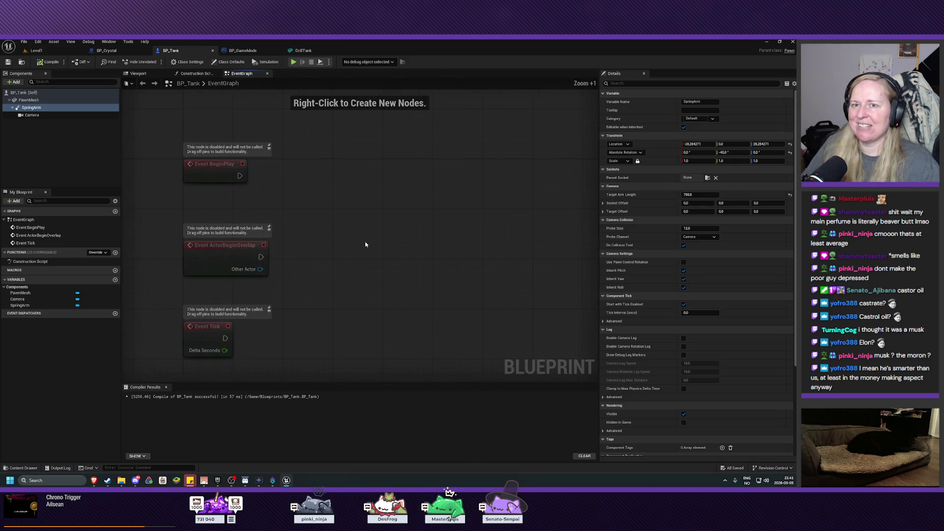
pyautogui.moveTo(363, 234)
pyautogui.mouseDown()
pyautogui.moveTo(388, 221)
pyautogui.moveTo(375, 206)
pyautogui.moveTo(364, 225)
pyautogui.mouseUp()
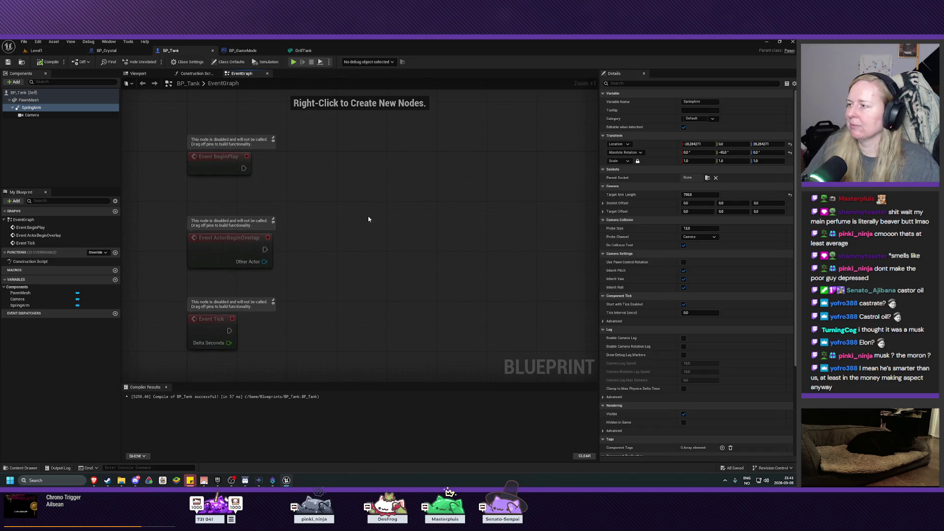
pyautogui.click(398, 216)
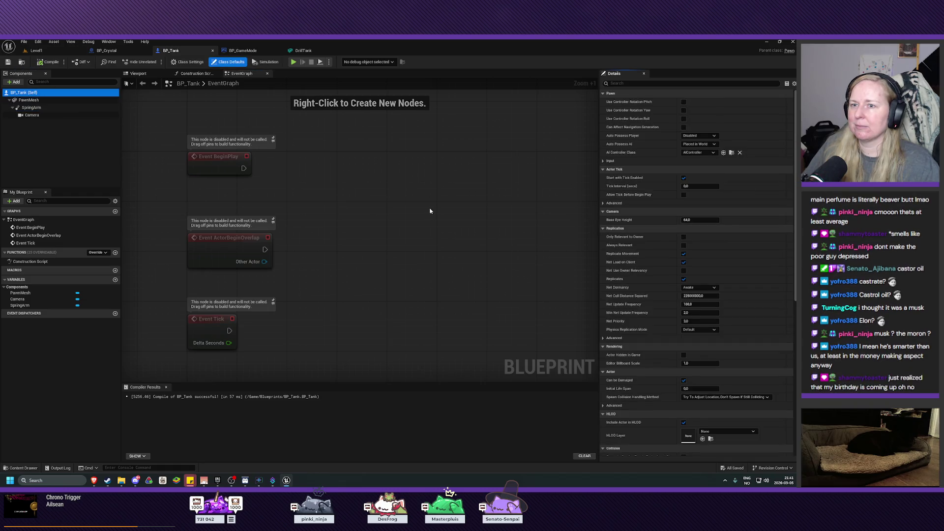
# Pan the BP_Tank event graph to frame the BeginPlay, ActorBeginOverlap and Tick nodes.
pyautogui.moveTo(420, 210); pyautogui.dragTo(428, 234)
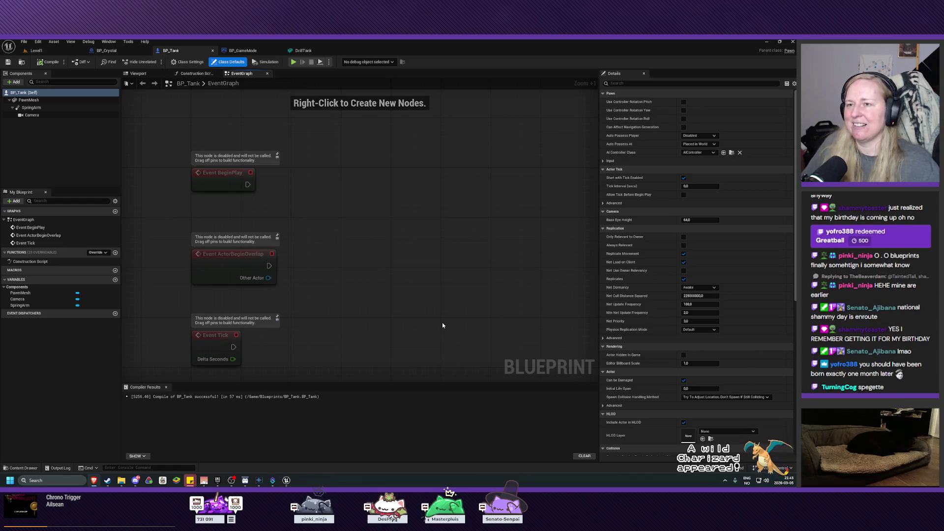
pyautogui.moveTo(419, 306)
pyautogui.mouseDown()
pyautogui.moveTo(415, 268)
pyautogui.moveTo(417, 282)
pyautogui.mouseUp()
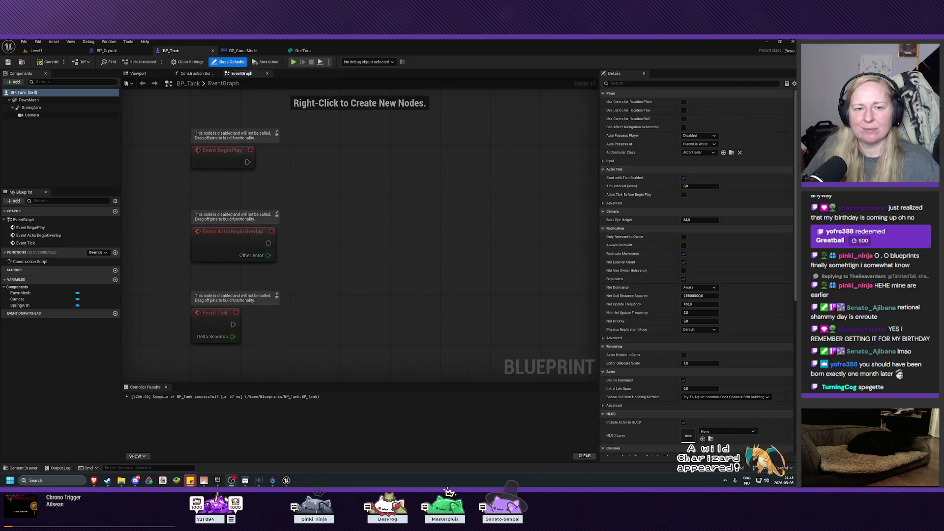
pyautogui.moveTo(377, 259)
pyautogui.mouseDown()
pyautogui.moveTo(369, 289)
pyautogui.moveTo(367, 256)
pyautogui.mouseUp()
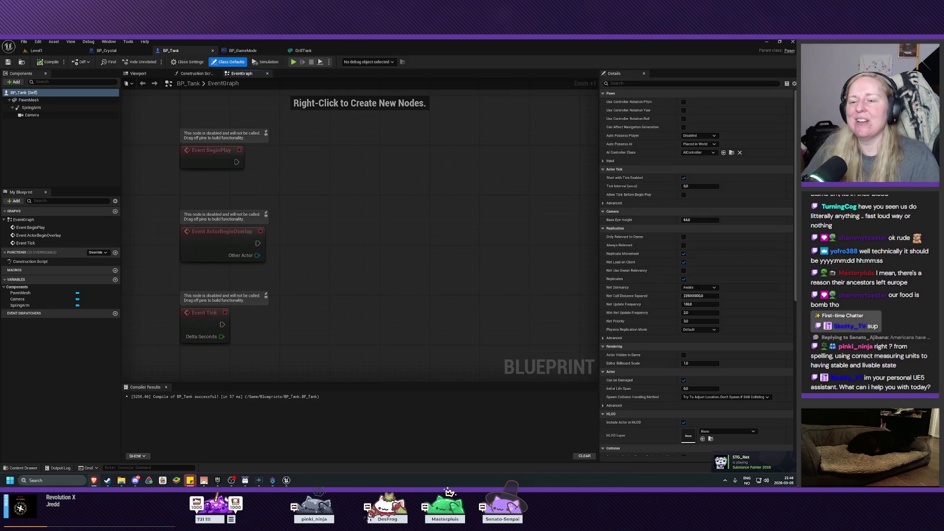
pyautogui.moveTo(433, 243); pyautogui.dragTo(442, 269)
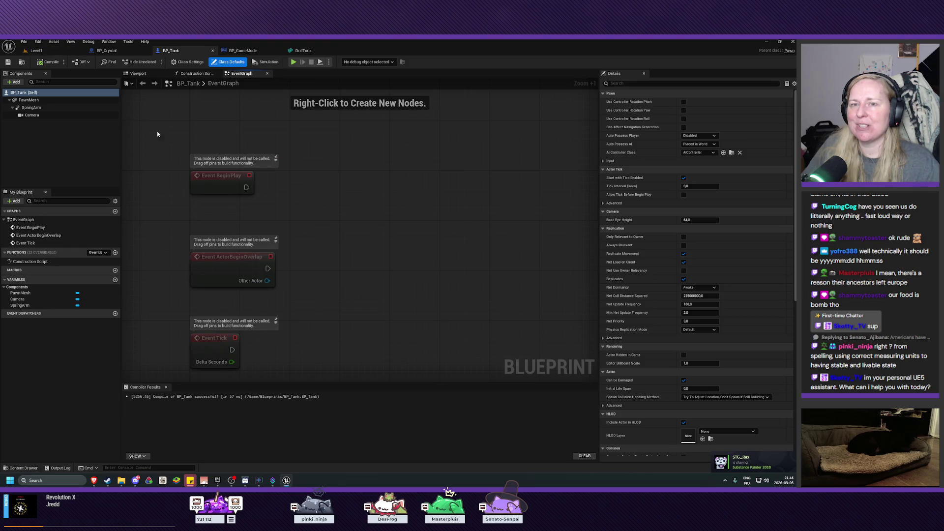
pyautogui.moveTo(361, 264)
pyautogui.mouseDown()
pyautogui.moveTo(392, 205)
pyautogui.moveTo(344, 249)
pyautogui.moveTo(311, 238)
pyautogui.moveTo(346, 269)
pyautogui.moveTo(348, 226)
pyautogui.moveTo(344, 242)
pyautogui.moveTo(344, 230)
pyautogui.moveTo(329, 228)
pyautogui.moveTo(333, 244)
pyautogui.moveTo(318, 199)
pyautogui.mouseUp()
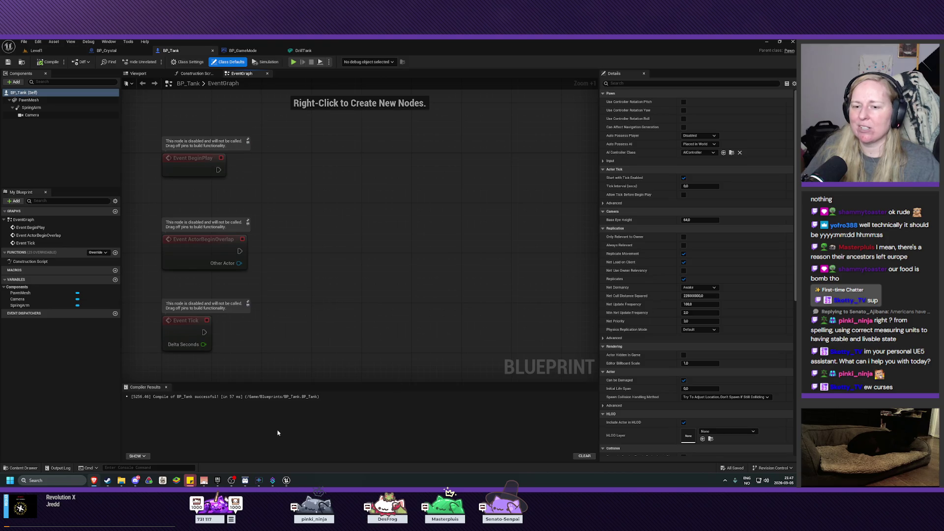
pyautogui.click(121, 481)
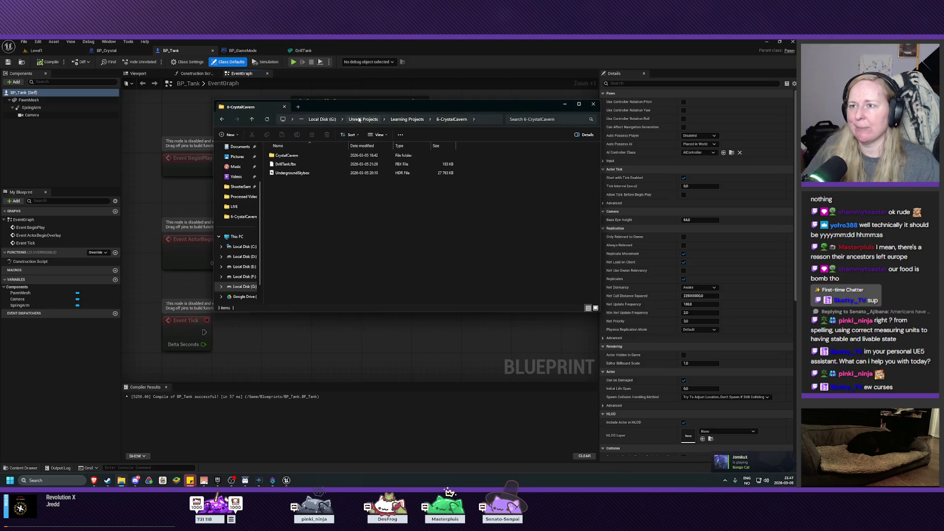
# Go up to Unreal Projects, open the Game Projects folder, then close that File Explorer window.
pyautogui.click(363, 119)
pyautogui.doubleClick(288, 156)
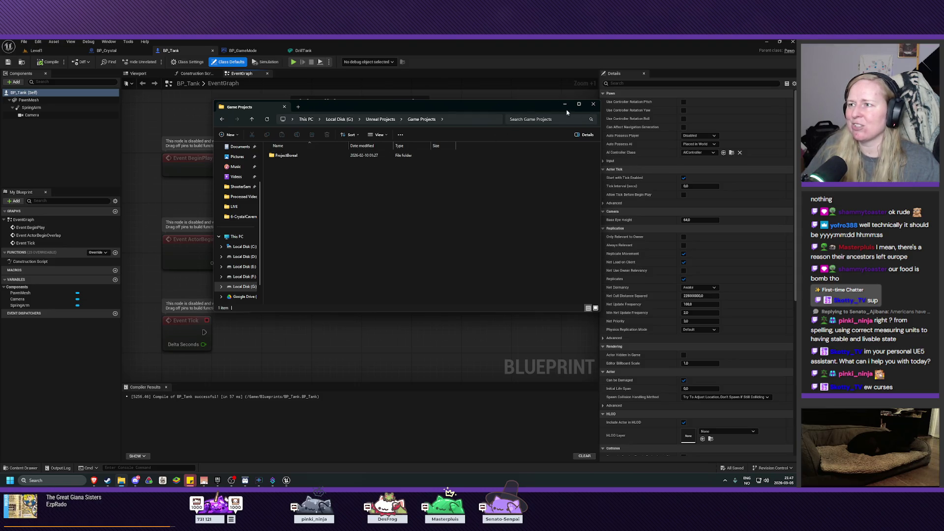
pyautogui.click(593, 104)
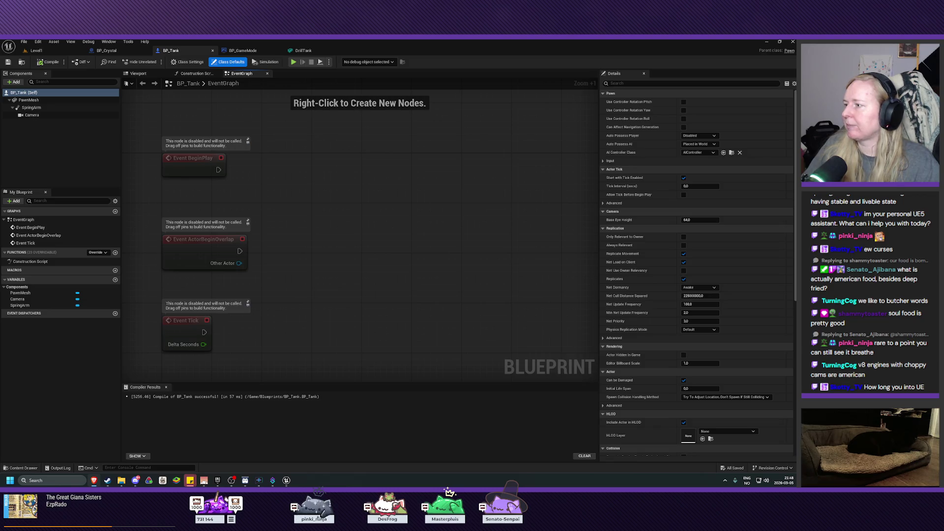
pyautogui.moveTo(797, 93)
pyautogui.mouseDown()
pyautogui.moveTo(573, 90)
pyautogui.moveTo(355, 131)
pyautogui.moveTo(368, 118)
pyautogui.mouseUp()
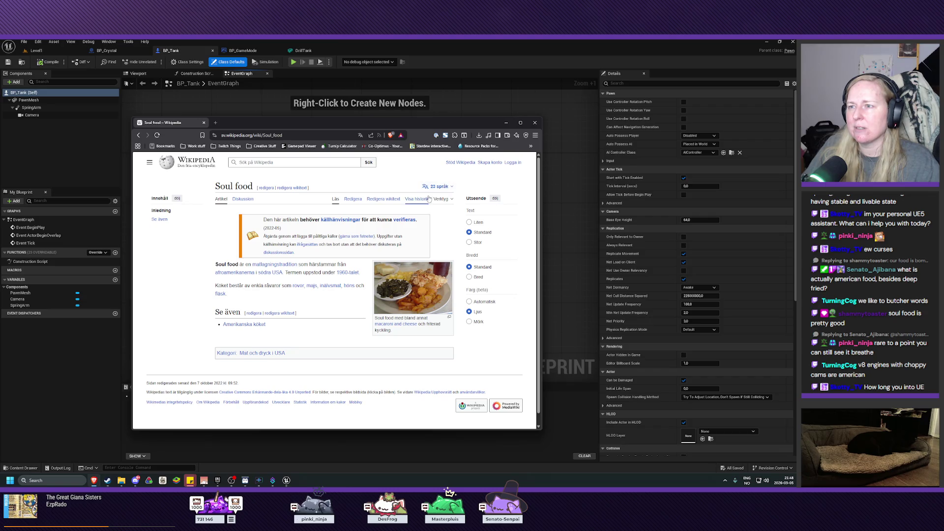
pyautogui.click(436, 187)
pyautogui.click(405, 225)
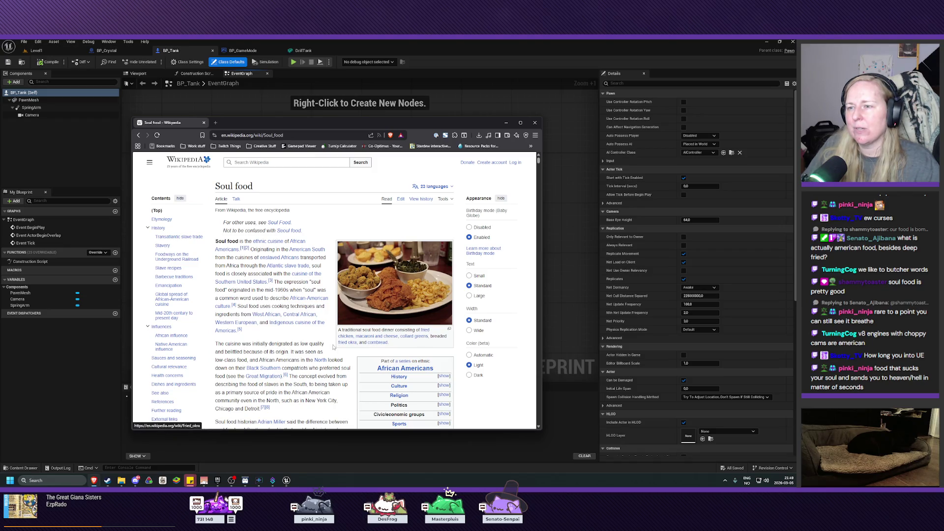
pyautogui.moveTo(413, 338)
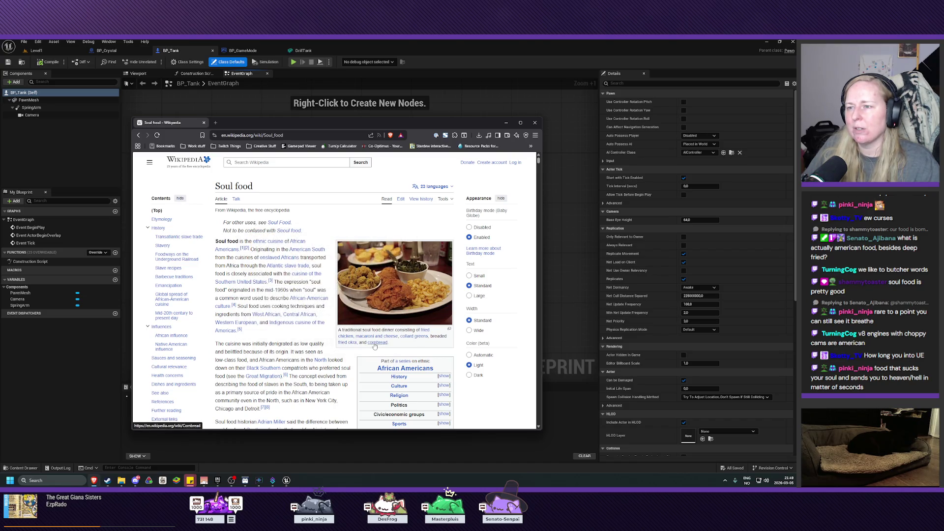
pyautogui.moveTo(374, 344)
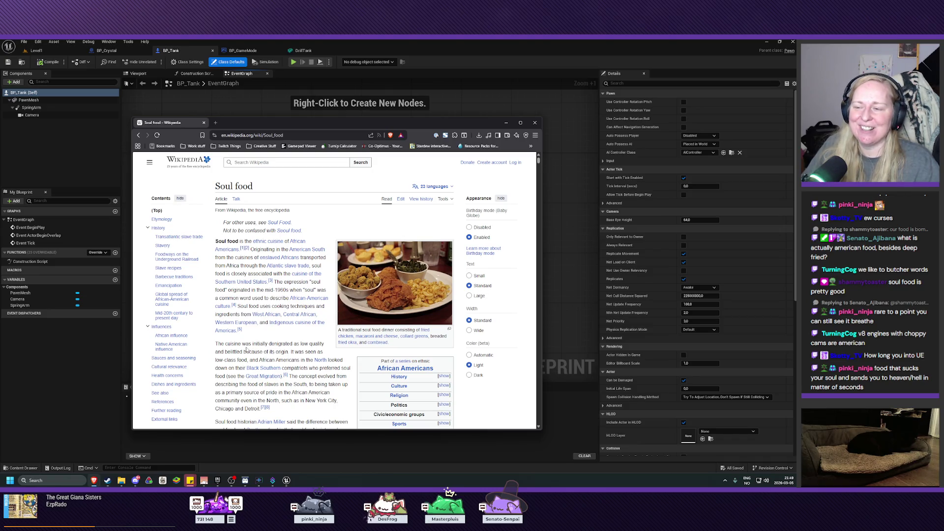
pyautogui.scroll(-2, 251, 348)
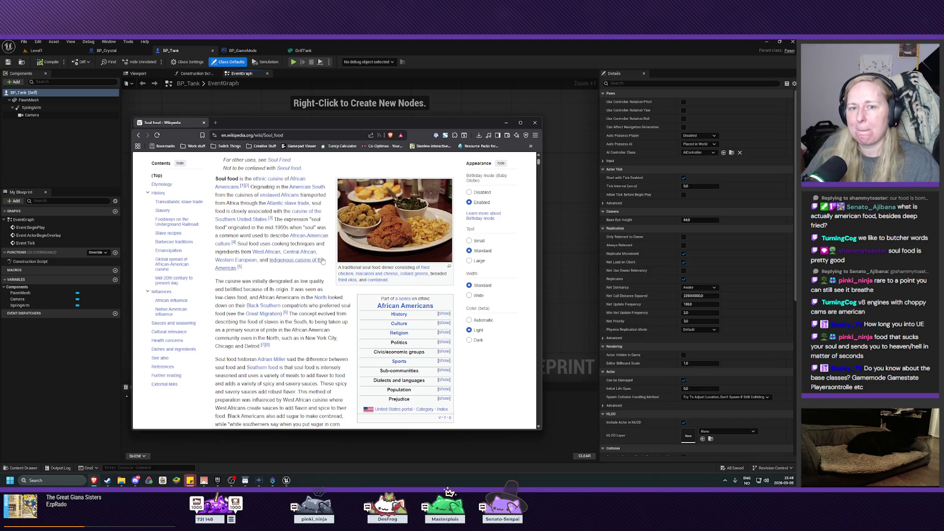
pyautogui.click(535, 124)
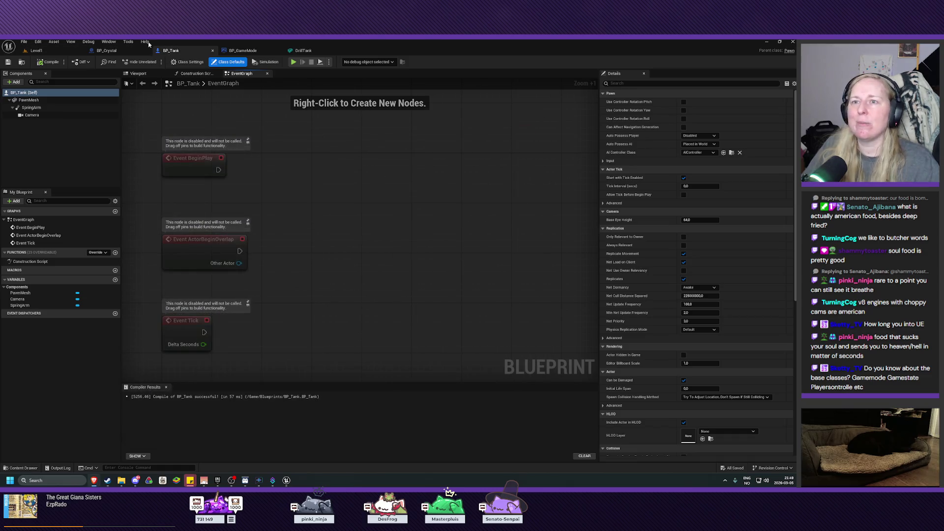
# Show the Blueprints folder in Level1's Content Browser and check the open BP_GameMode blueprint.
pyautogui.click(37, 50)
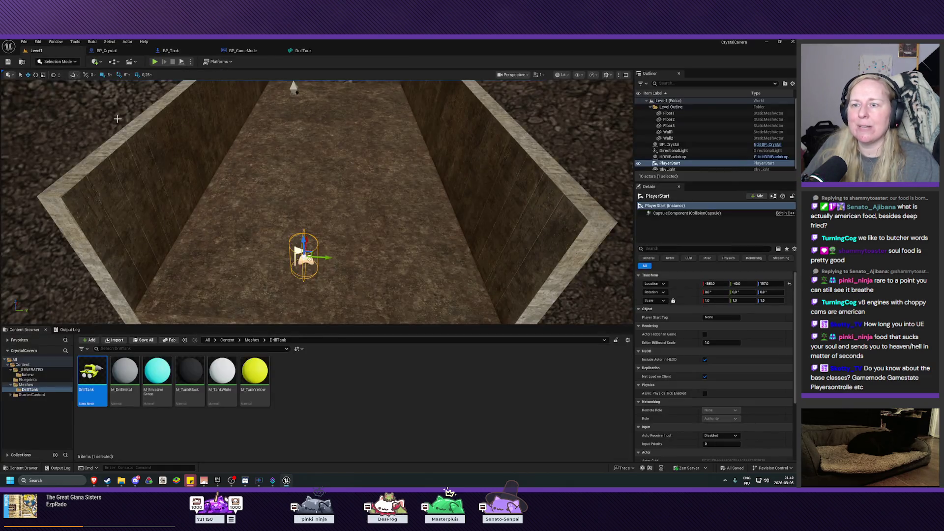
pyautogui.click(27, 380)
pyautogui.click(124, 374)
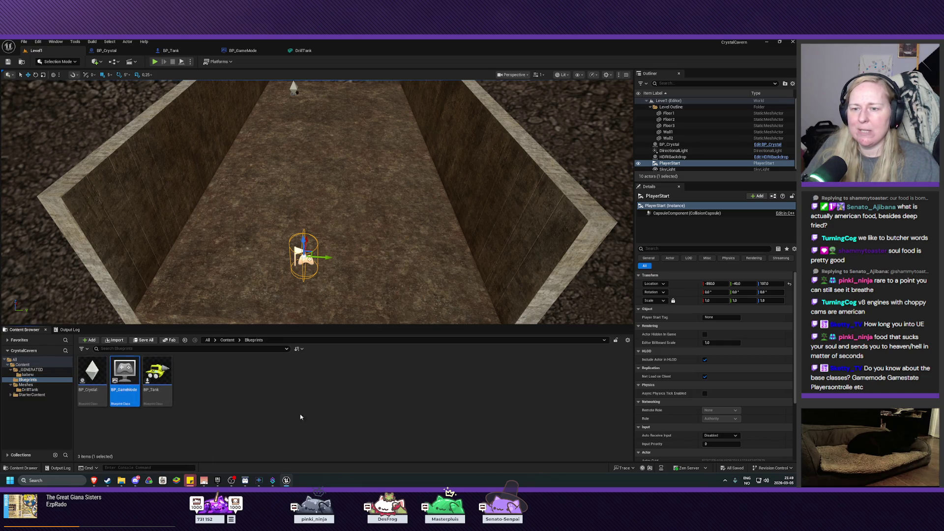
pyautogui.click(242, 50)
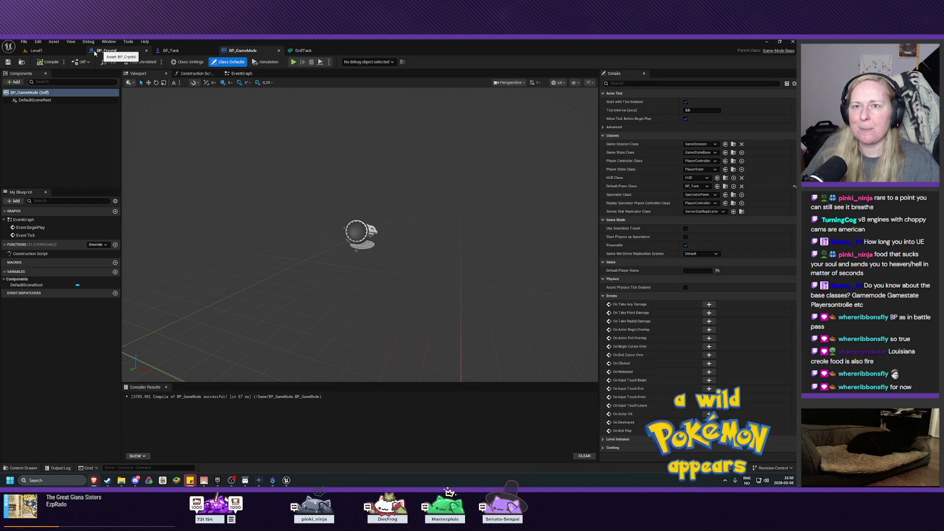
# Return to Level1, zoom the viewport to look down the corridor, and clear the selection.
pyautogui.click(48, 53)
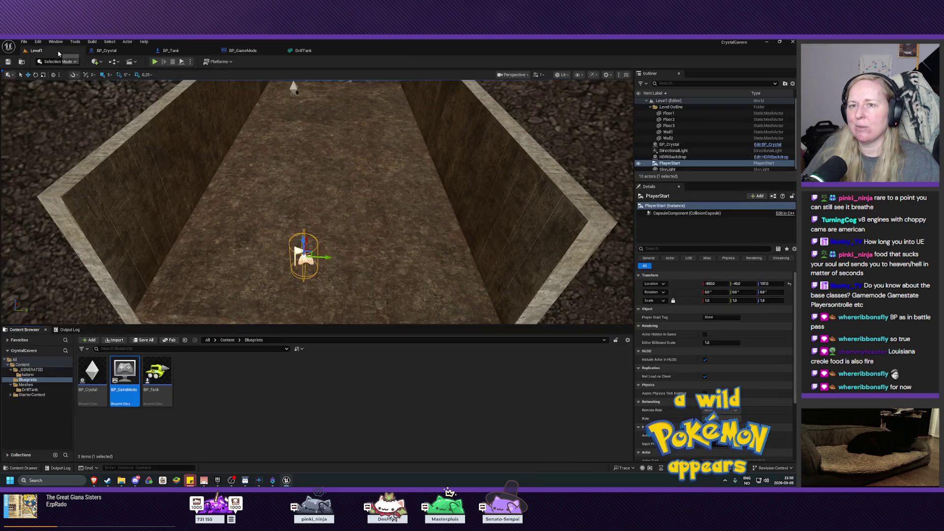
pyautogui.scroll(-5, 367, 215)
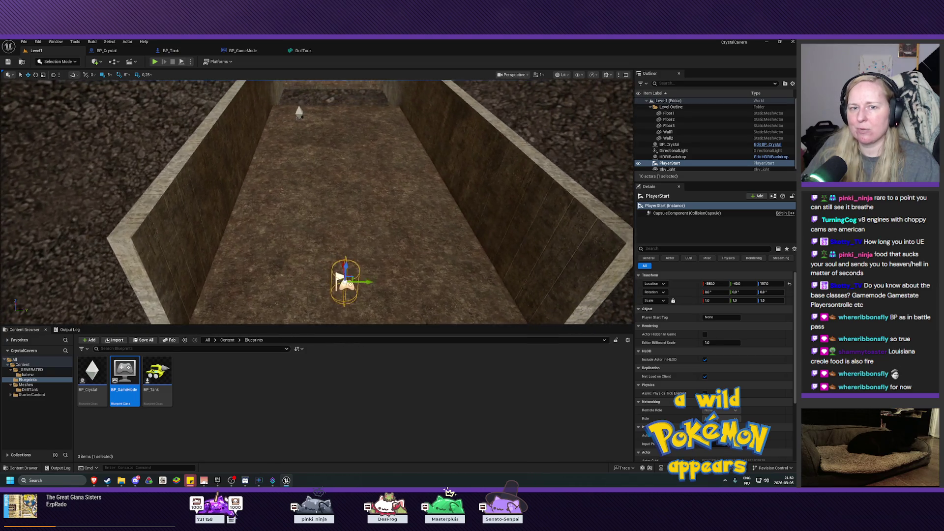
pyautogui.scroll(-1, 368, 215)
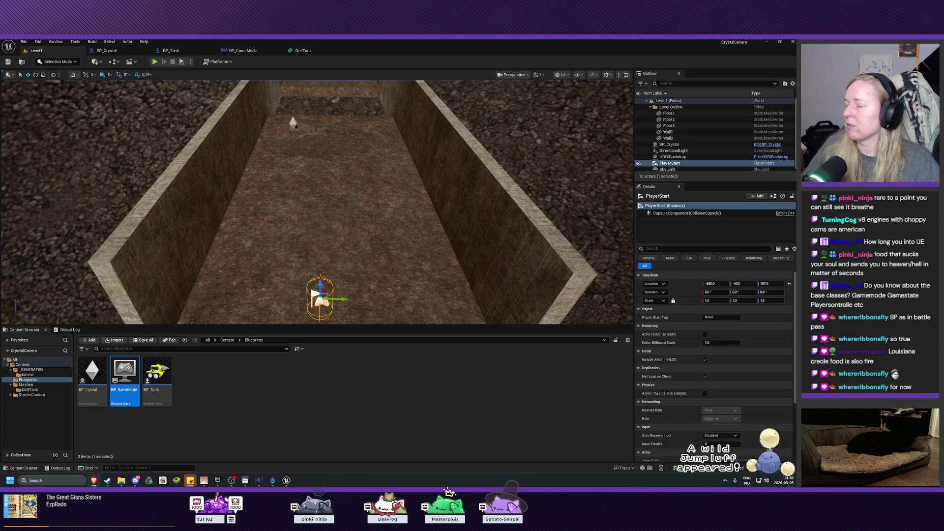
pyautogui.scroll(-4, 467, 244)
pyautogui.moveTo(468, 244); pyautogui.dragTo(441, 211)
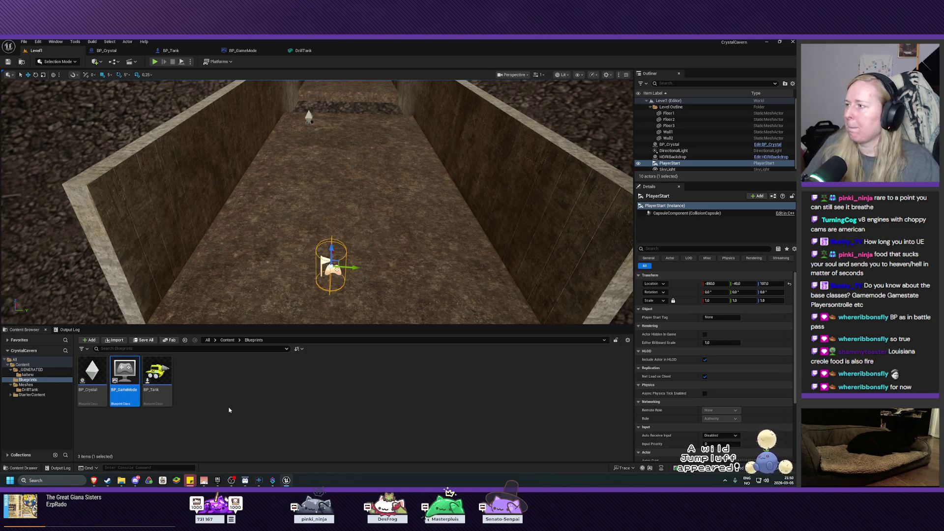
pyautogui.click(258, 405)
# Create an Input Action in the Blueprints folder named IA_Move and open its editor.
pyautogui.rightClick(241, 402)
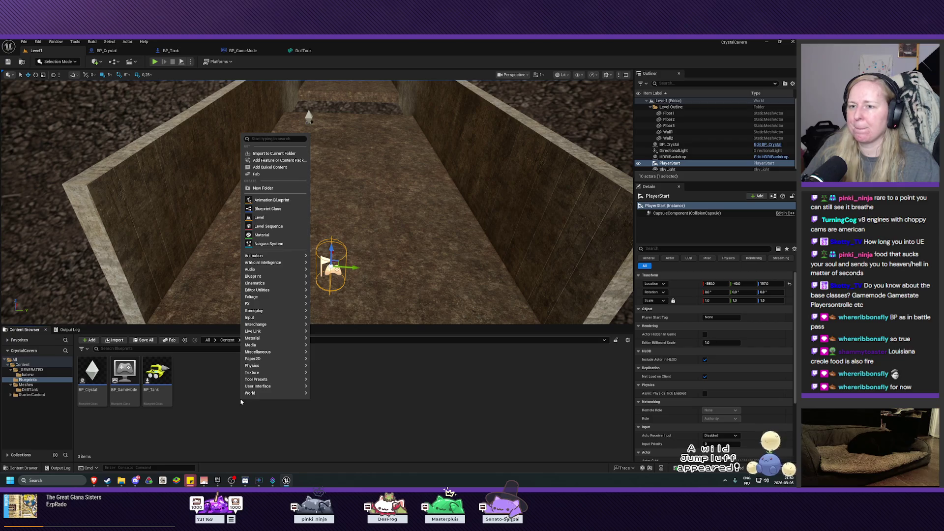
pyautogui.moveTo(280, 344)
pyautogui.moveTo(280, 318)
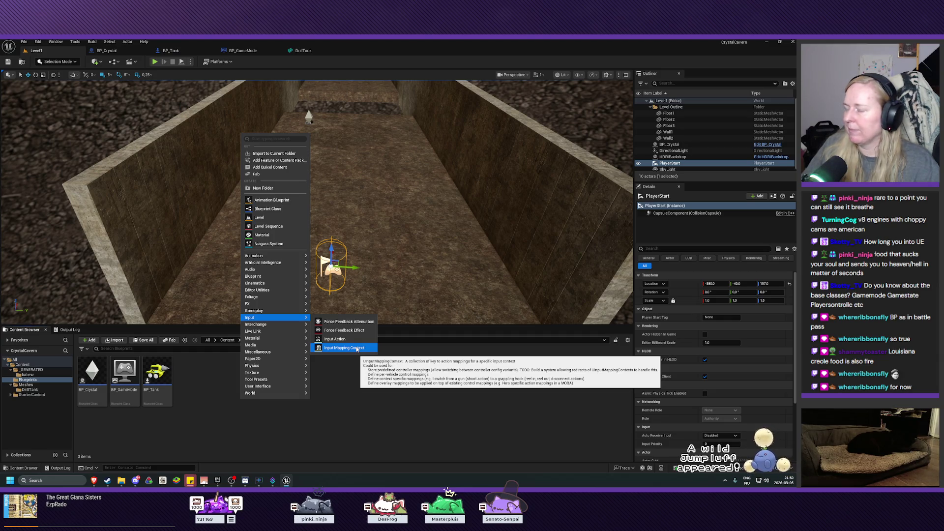
pyautogui.click(335, 339)
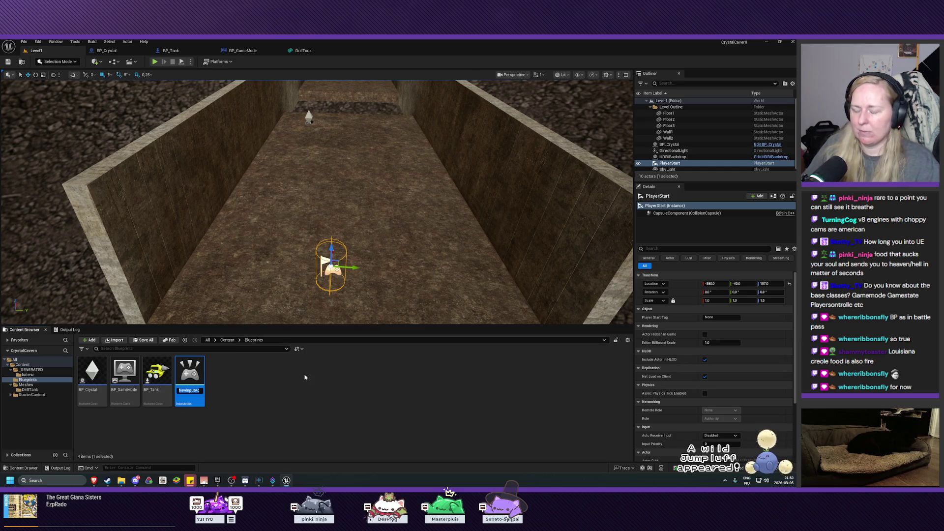
pyautogui.write('IA_')
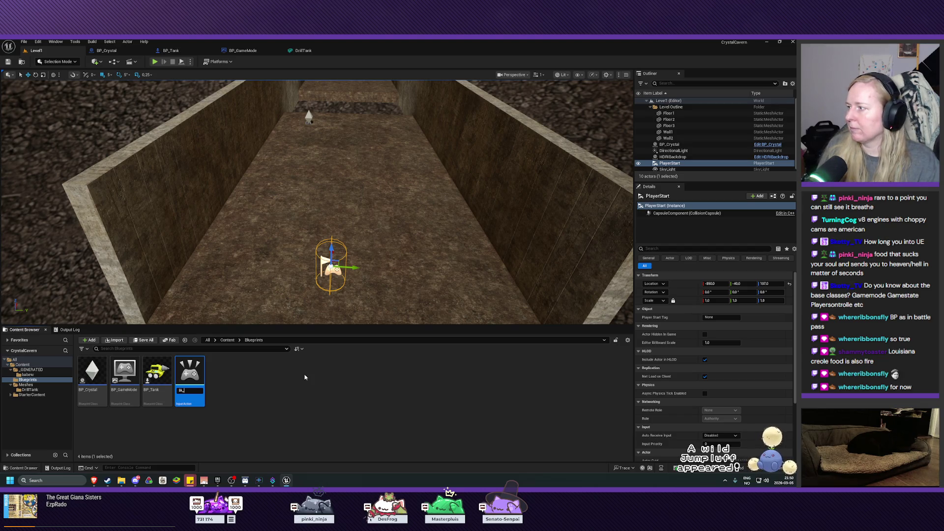
pyautogui.write('Move')
pyautogui.press('Return')
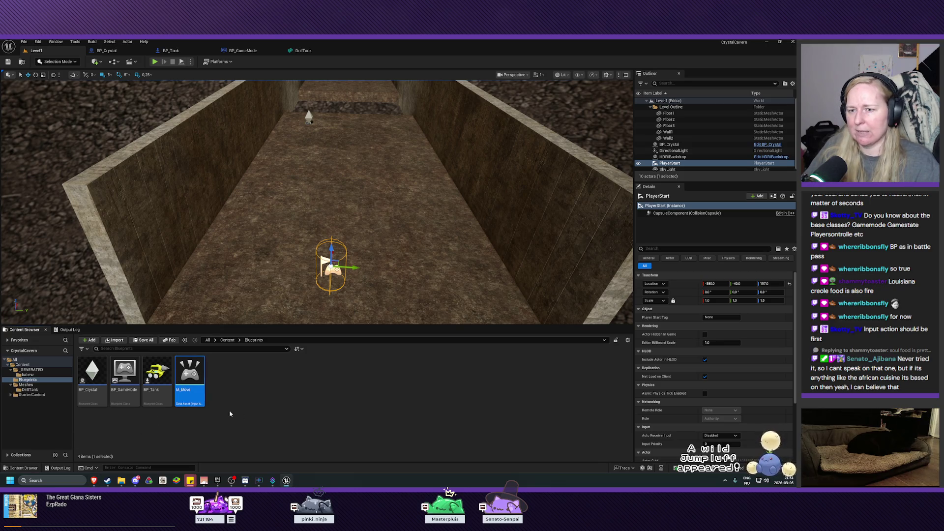
pyautogui.doubleClick(194, 392)
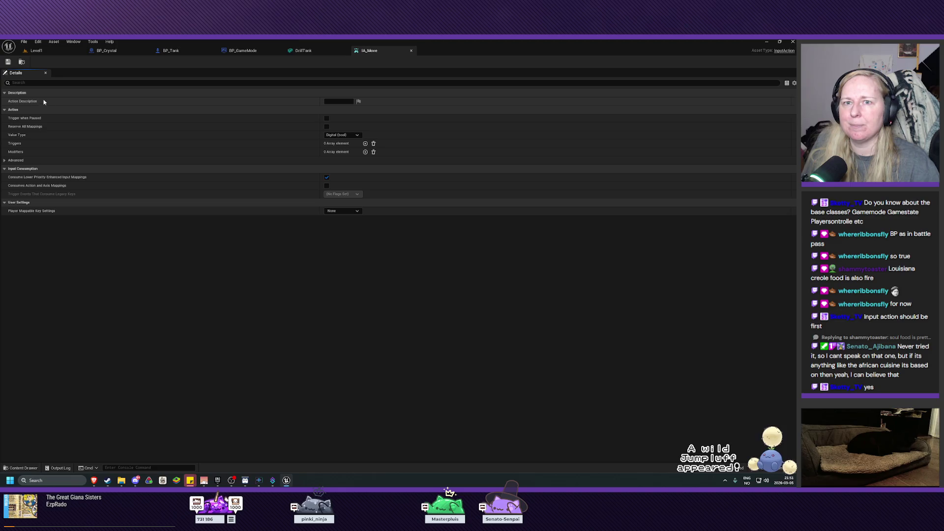
# Change IA_Move's Value Type from Digital (bool) to Axis2D (Vector2D).
pyautogui.moveTo(25, 102)
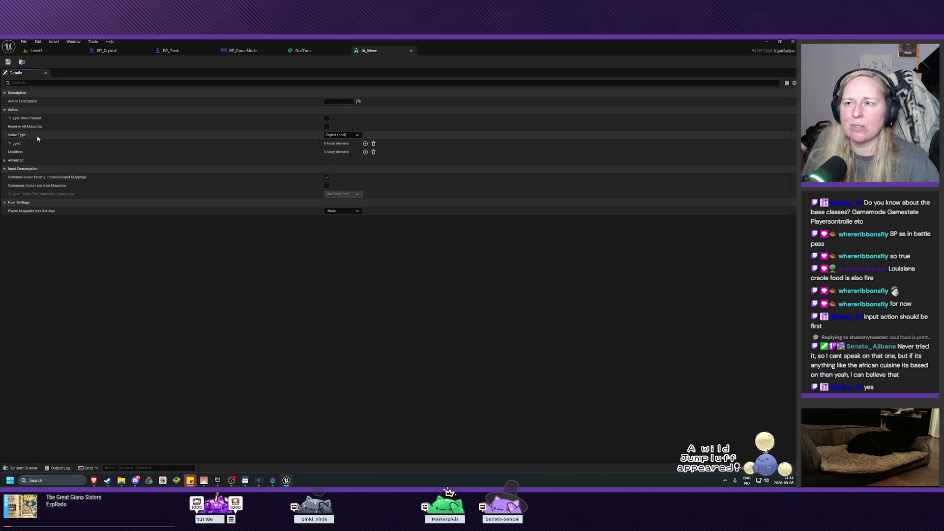
pyautogui.click(347, 136)
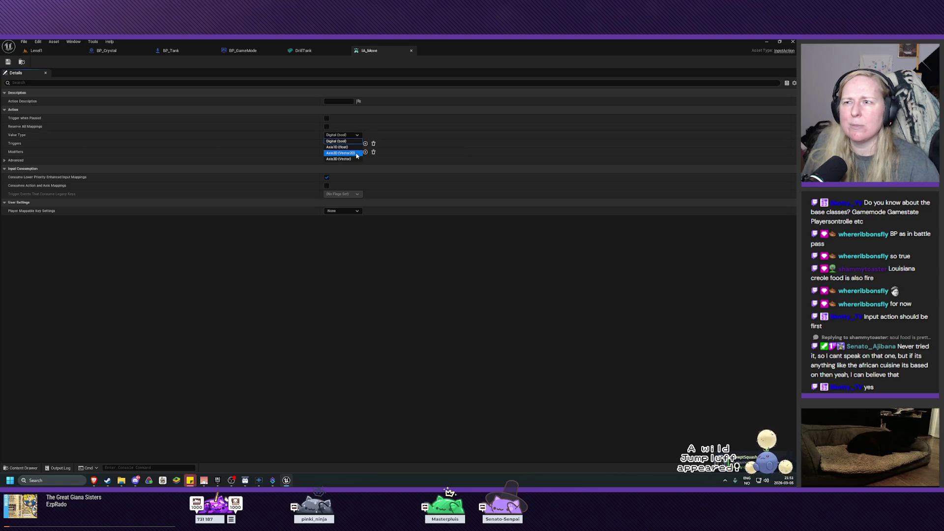
pyautogui.click(357, 154)
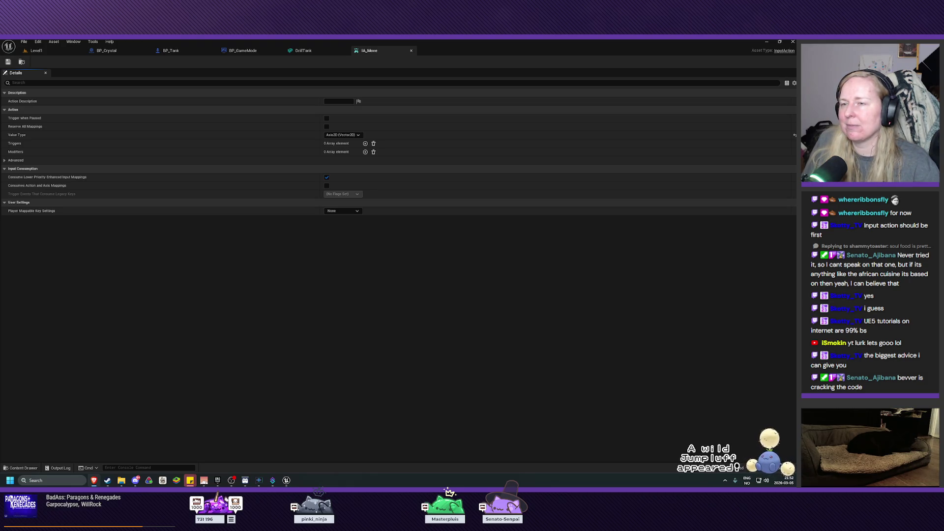
# Give IA_Move the description 'Pawn Movement', save it, and reopen it from the Level1 Content Browser.
pyautogui.click(340, 101)
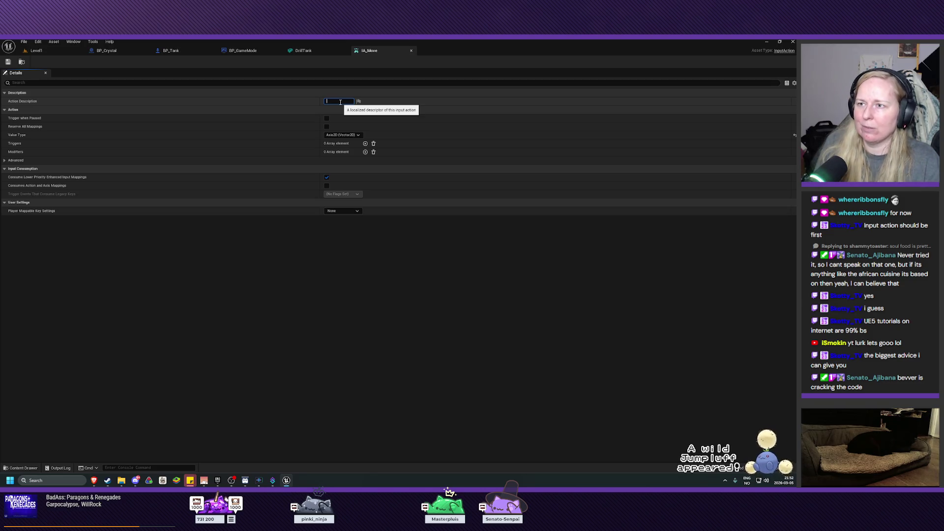
pyautogui.write('Pawn Movement')
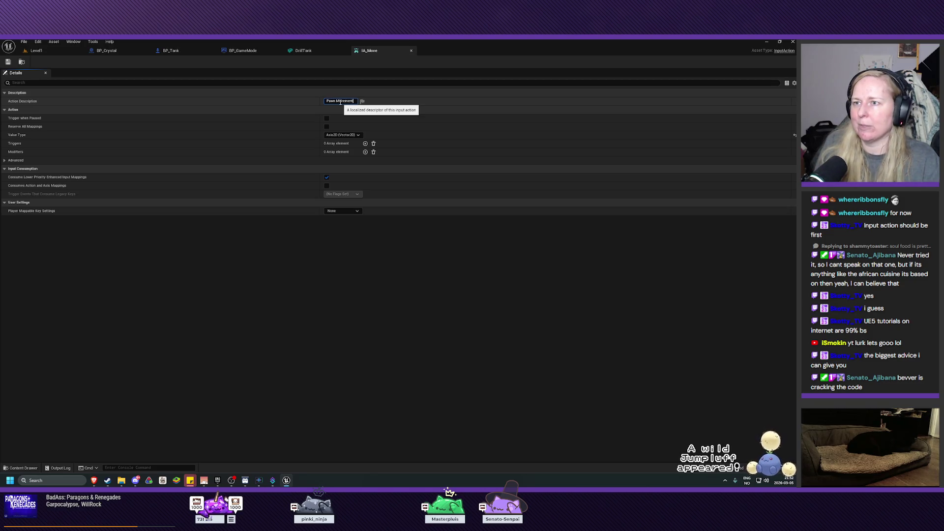
pyautogui.press('Return')
pyautogui.hotkey('ctrl', 's')
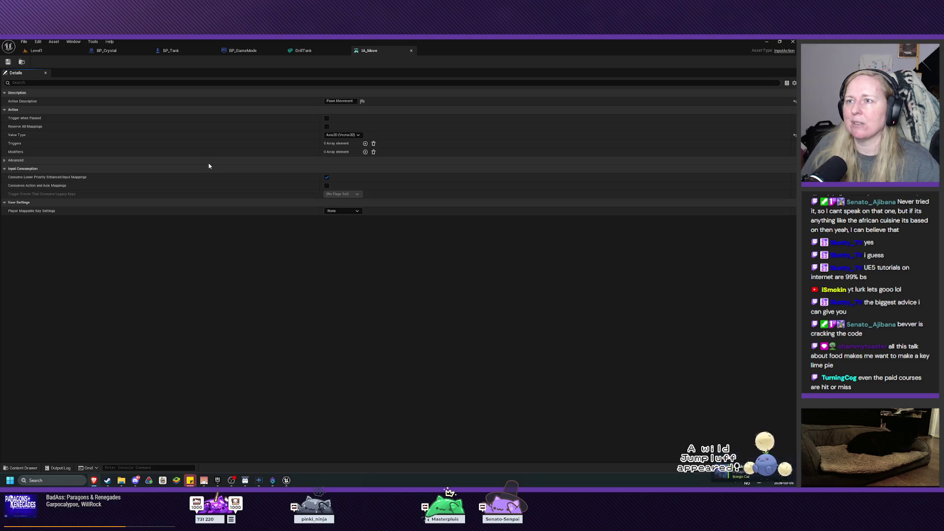
pyautogui.click(45, 52)
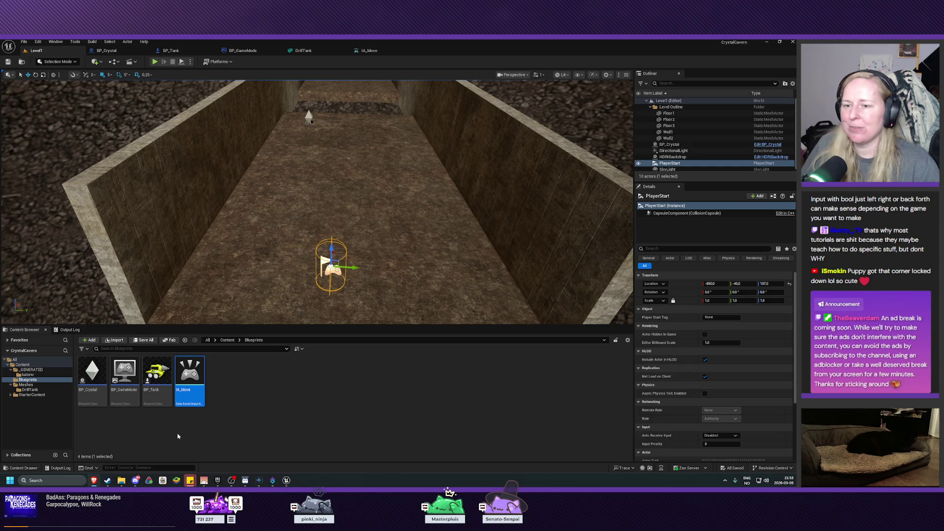
pyautogui.doubleClick(192, 393)
# Set IA_Move's Value Type to Axis1D (float), change its description to 'Move Forwards/Backwards', and save.
pyautogui.click(343, 134)
pyautogui.click(339, 149)
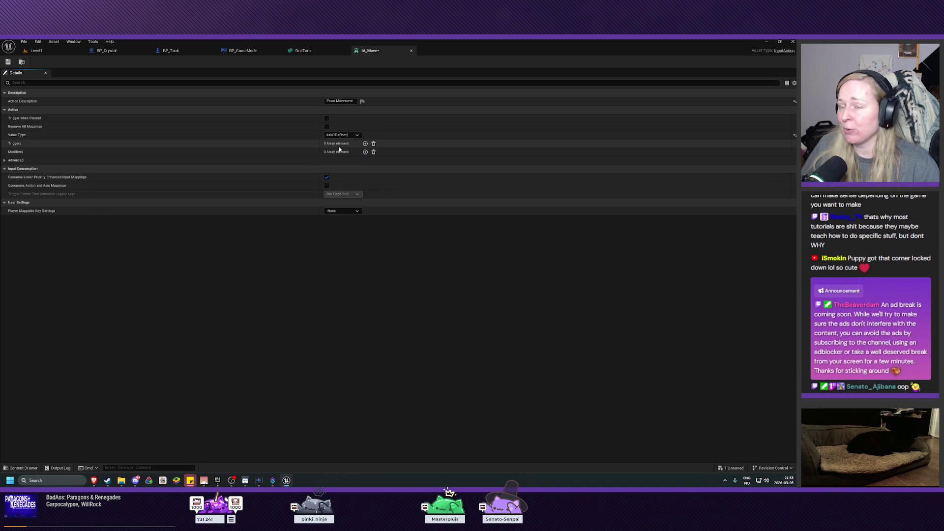
pyautogui.click(353, 101)
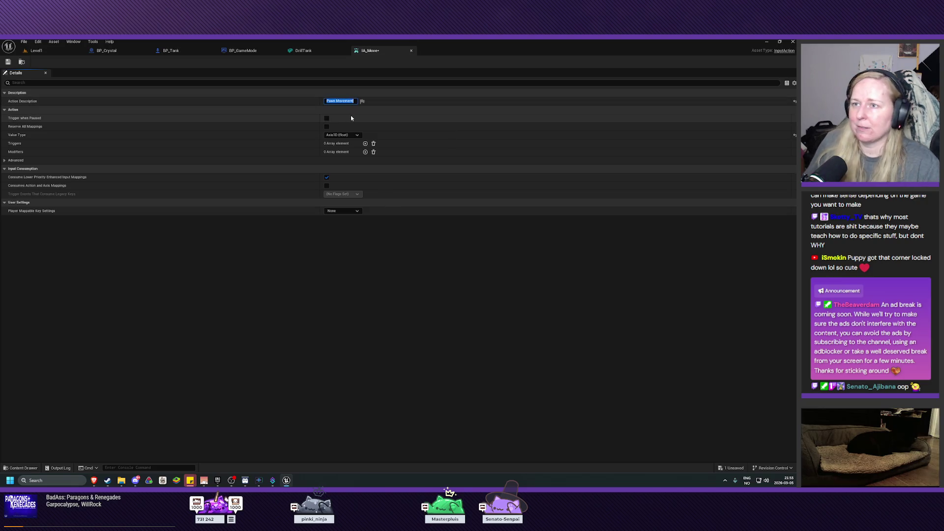
pyautogui.press('BackSpace')
pyautogui.press('BackSpace')
pyautogui.press('BackSpace')
pyautogui.write('e Forwa')
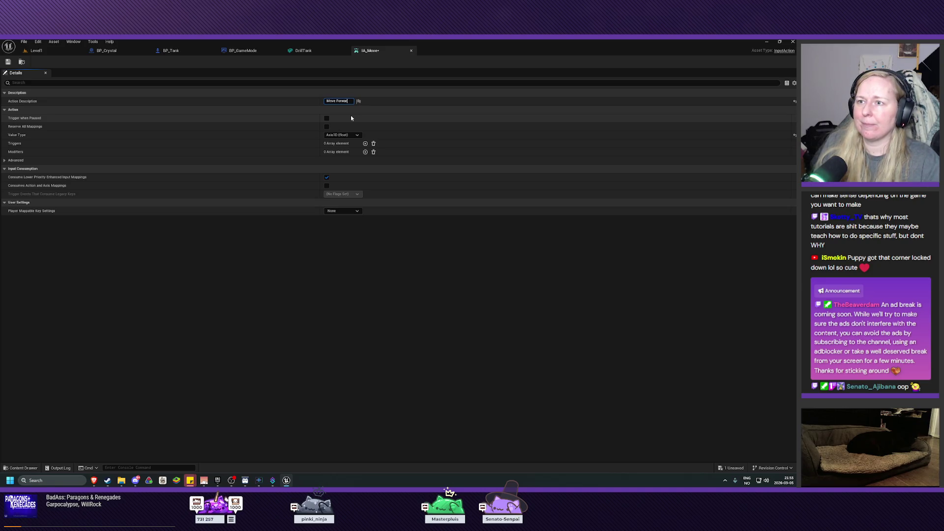
pyautogui.write('rds/Backwards')
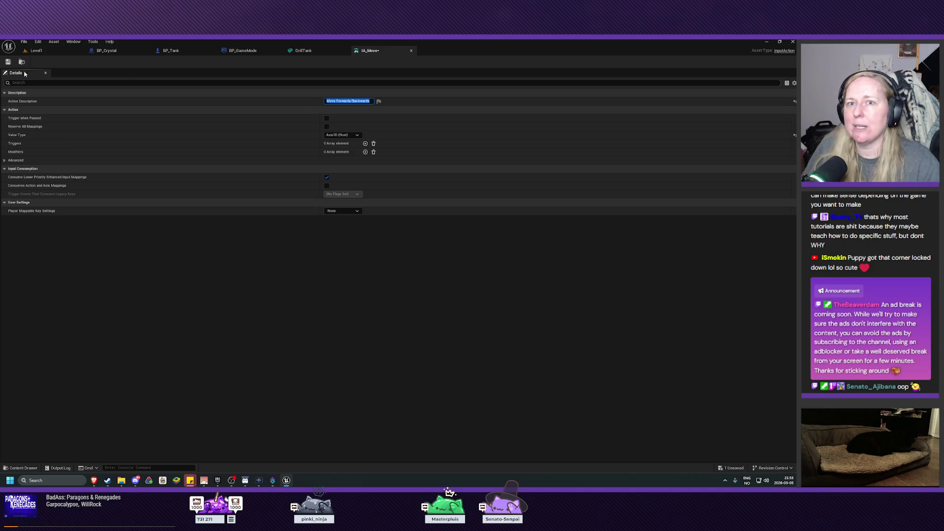
pyautogui.hotkey('ctrl', 's')
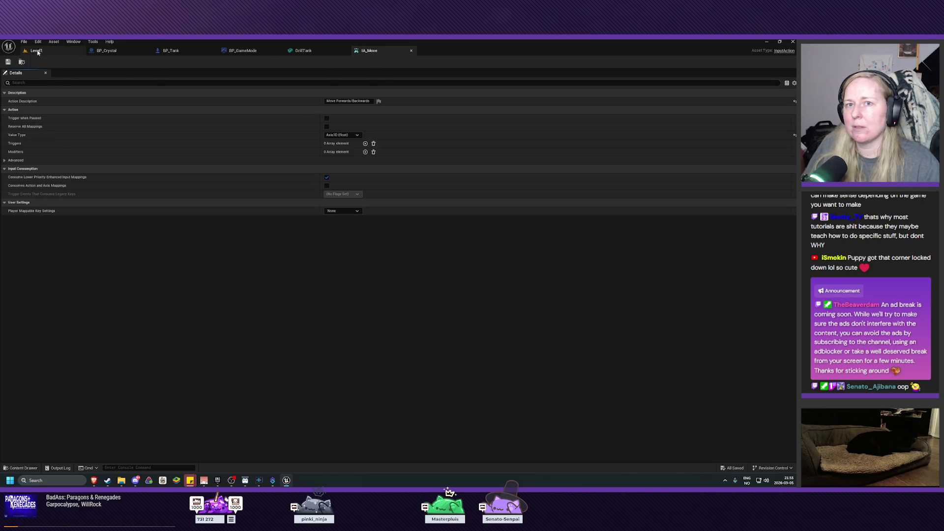
pyautogui.click(35, 50)
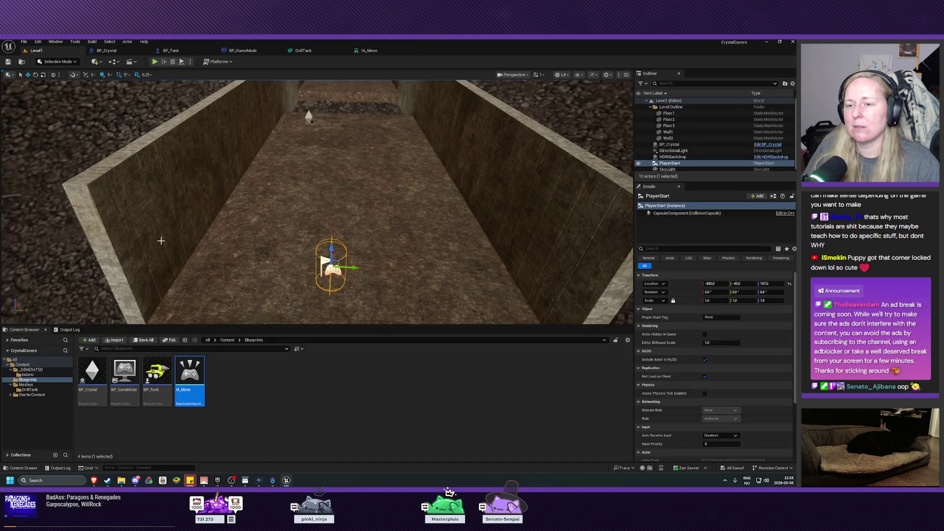
# Rename the IA_Move asset in the Content Browser to IA_MoveForwardsBackwards.
pyautogui.click(190, 391)
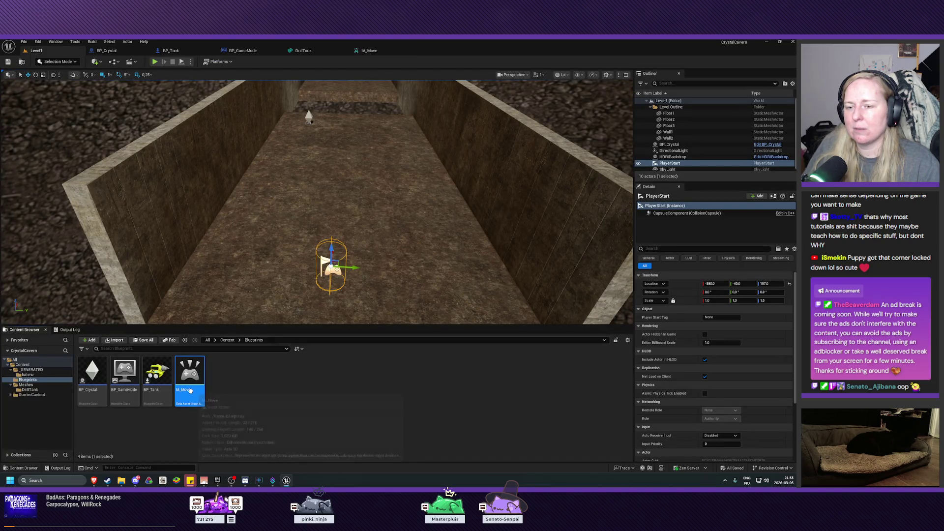
pyautogui.write('MoveForward')
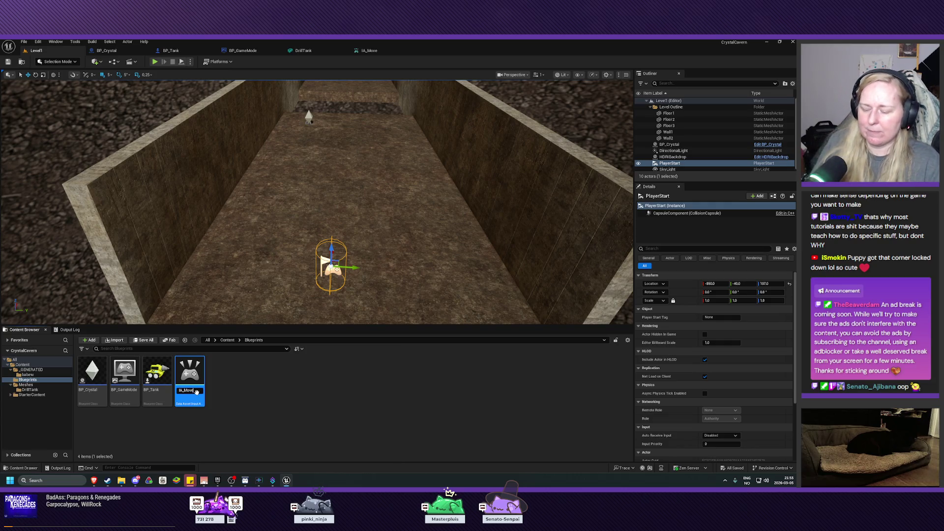
pyautogui.write('sBackwards')
pyautogui.press('Return')
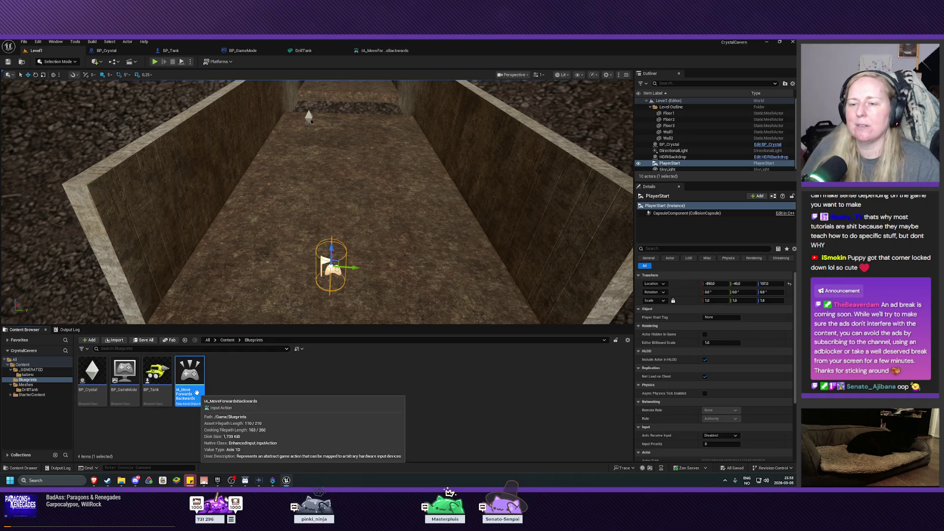
pyautogui.rightClick(238, 394)
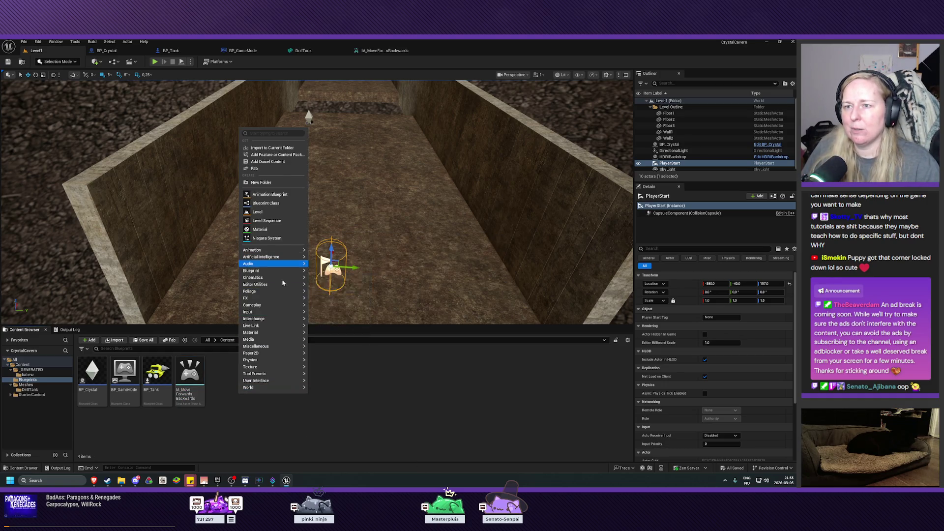
# Create a second Input Action named IA_Turn in the Blueprints folder and open it.
pyautogui.moveTo(276, 311)
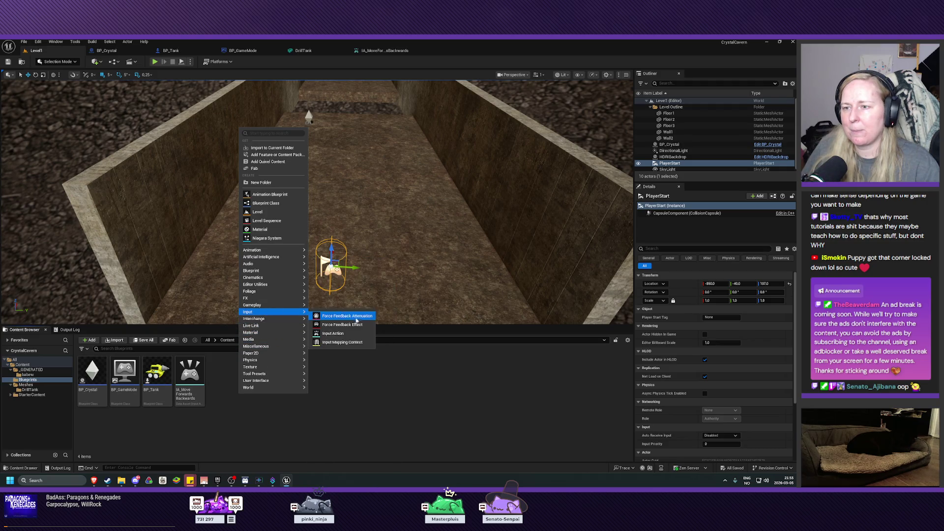
pyautogui.click(354, 333)
pyautogui.write('IA_Turn')
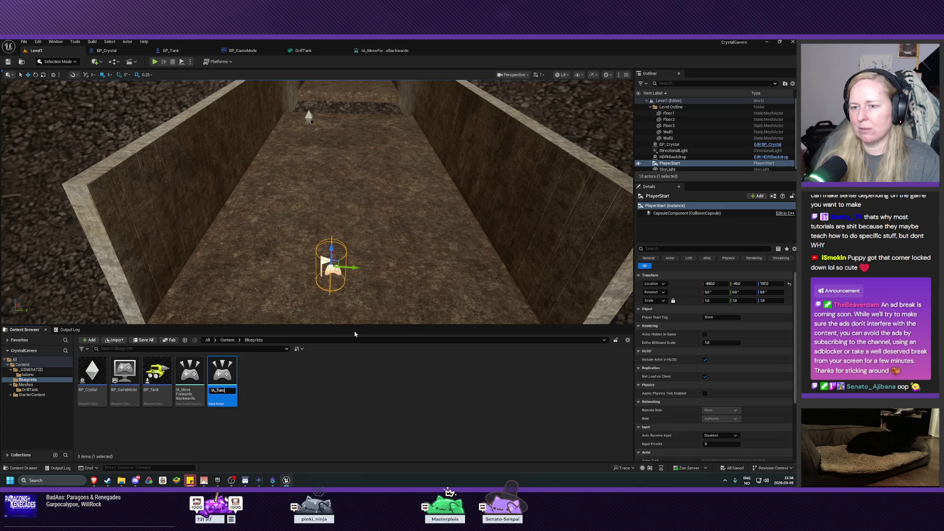
pyautogui.press('Return')
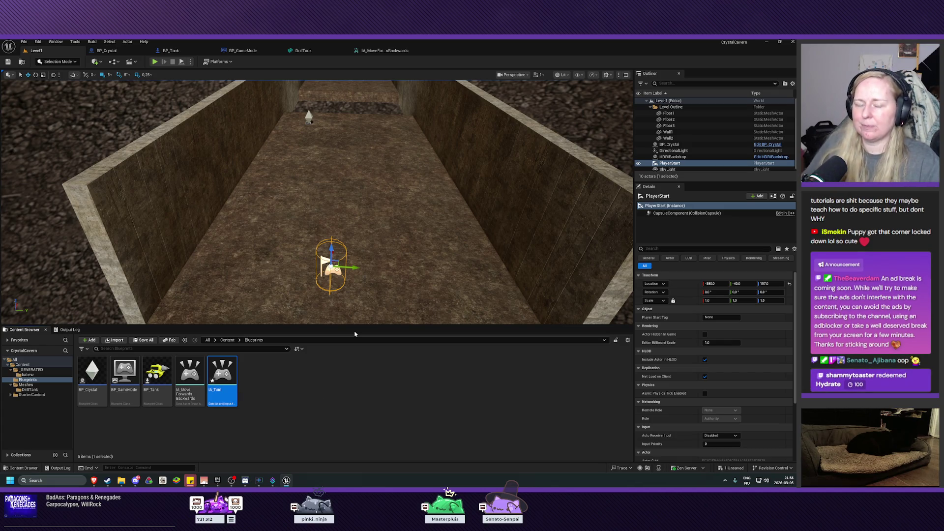
pyautogui.doubleClick(222, 374)
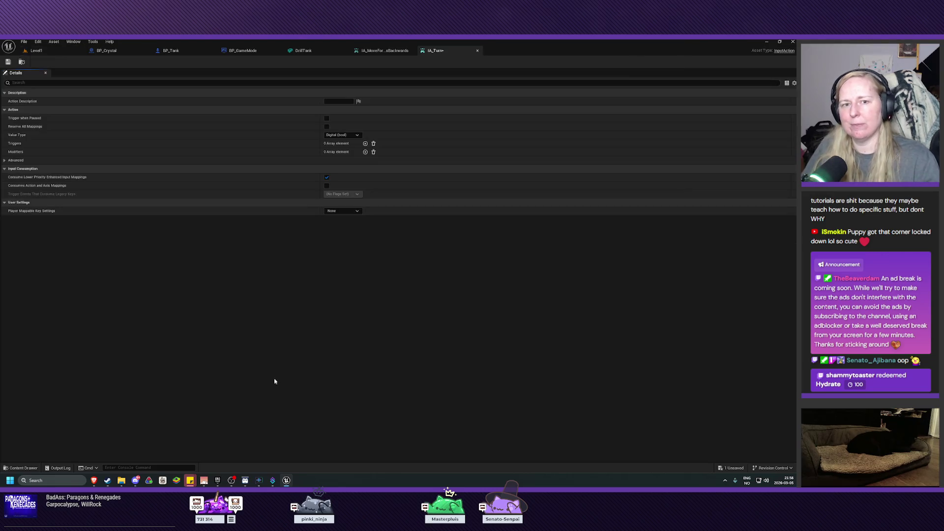
# Set IA_Turn's Value Type to Axis1D (float), describe it as 'Turning', and save it.
pyautogui.click(342, 134)
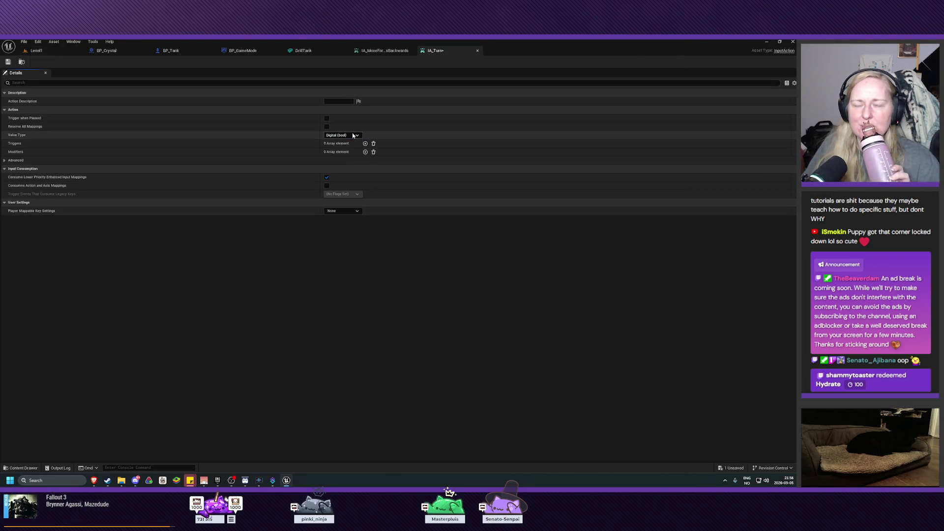
pyautogui.click(342, 145)
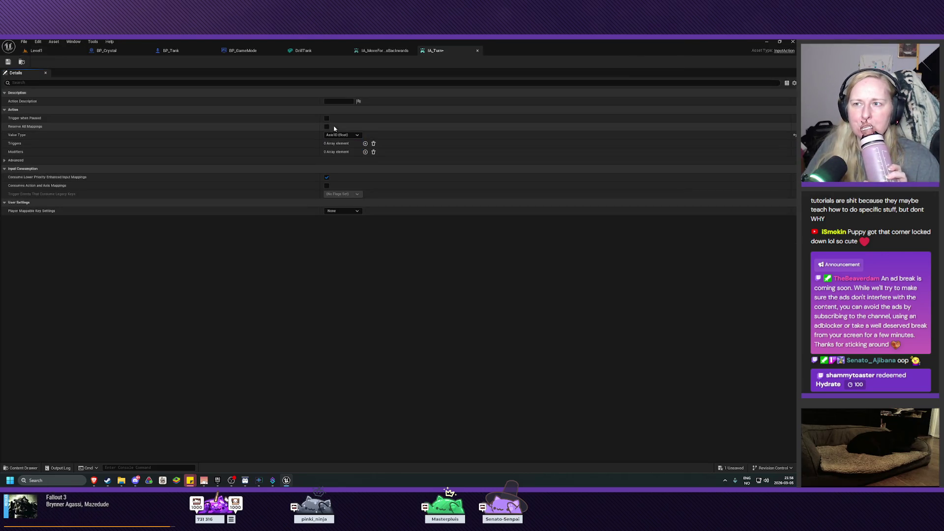
pyautogui.click(338, 102)
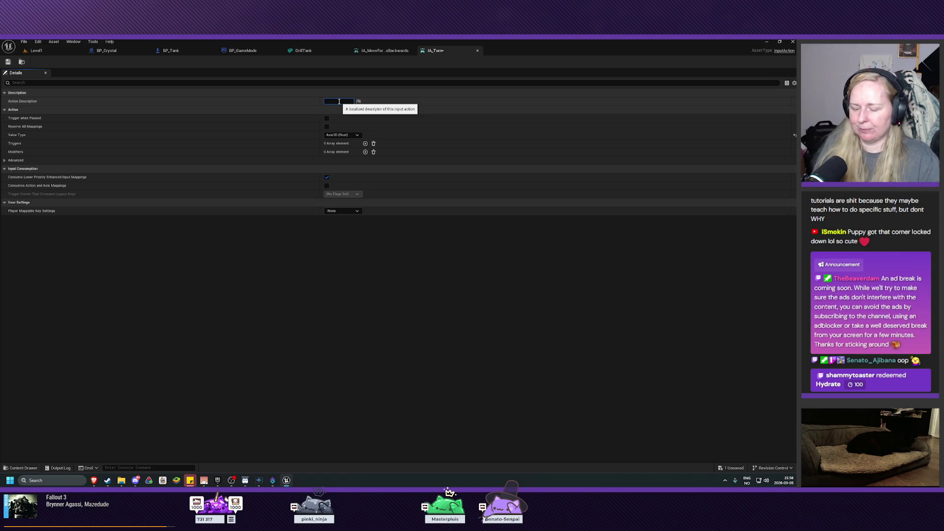
pyautogui.write('Turn')
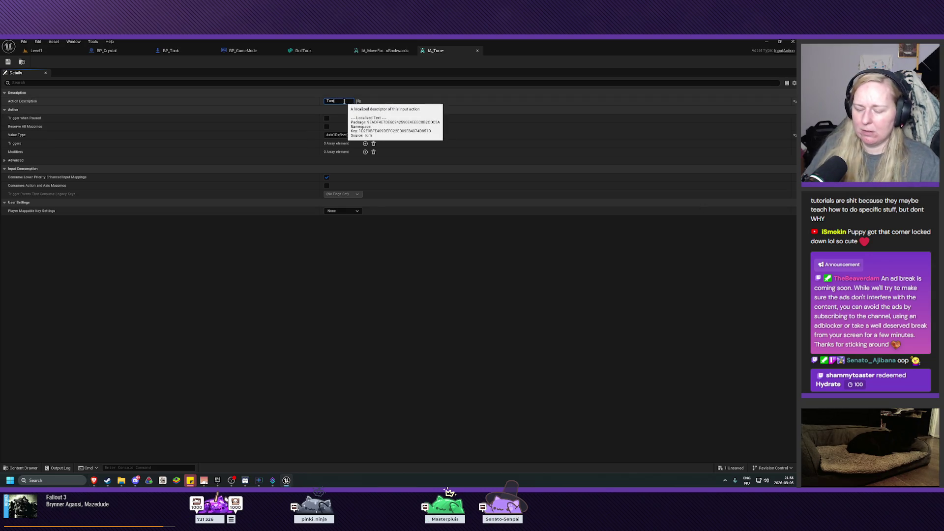
pyautogui.write('ing')
pyautogui.click(8, 62)
pyautogui.click(37, 50)
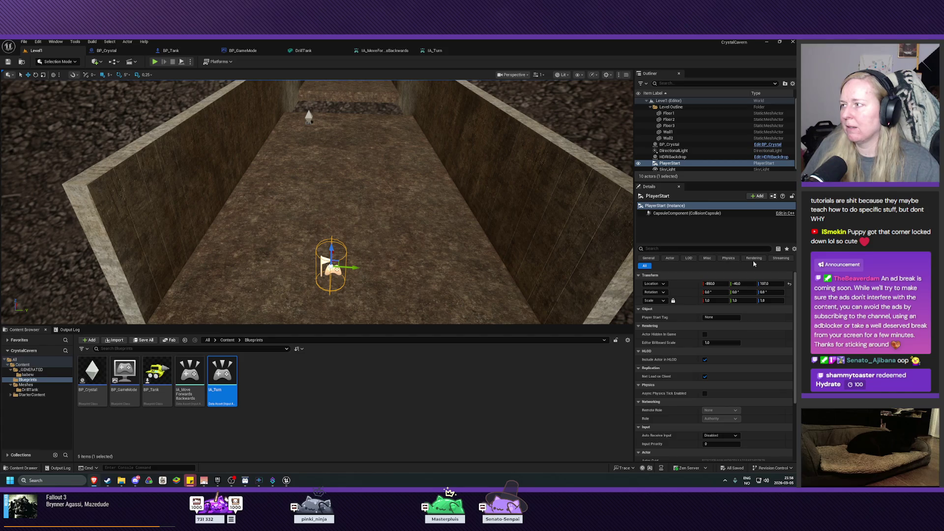
# Switch to BP_Tank's event graph and search nodes for 'forwa' without adding any.
pyautogui.click(170, 50)
pyautogui.moveTo(355, 220)
pyautogui.mouseDown()
pyautogui.moveTo(373, 240)
pyautogui.moveTo(359, 246)
pyautogui.moveTo(349, 217)
pyautogui.mouseUp()
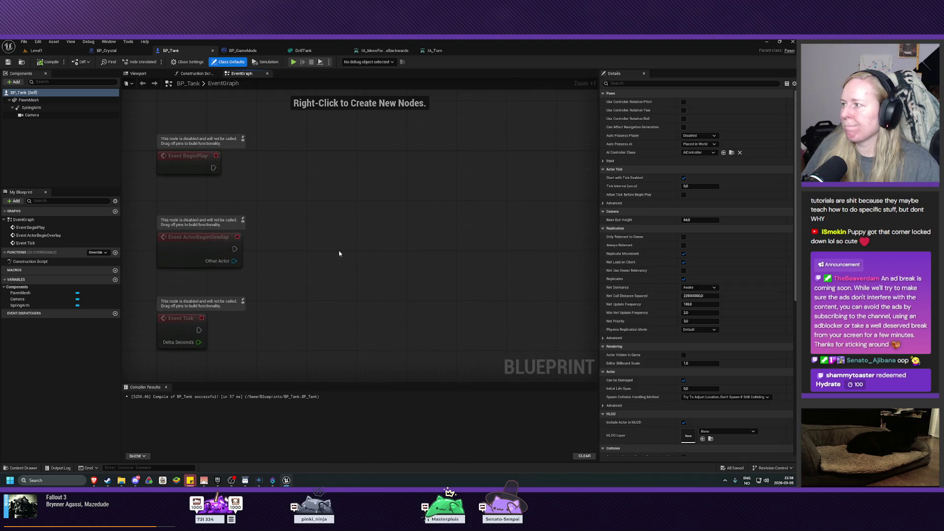
pyautogui.moveTo(279, 326)
pyautogui.mouseDown()
pyautogui.moveTo(291, 326)
pyautogui.moveTo(324, 261)
pyautogui.mouseUp()
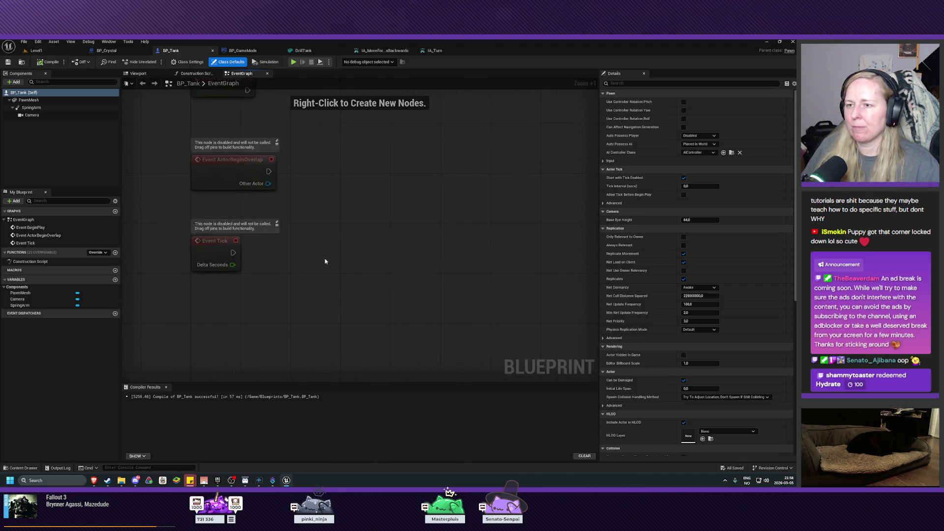
pyautogui.rightClick(325, 261)
pyautogui.write('for')
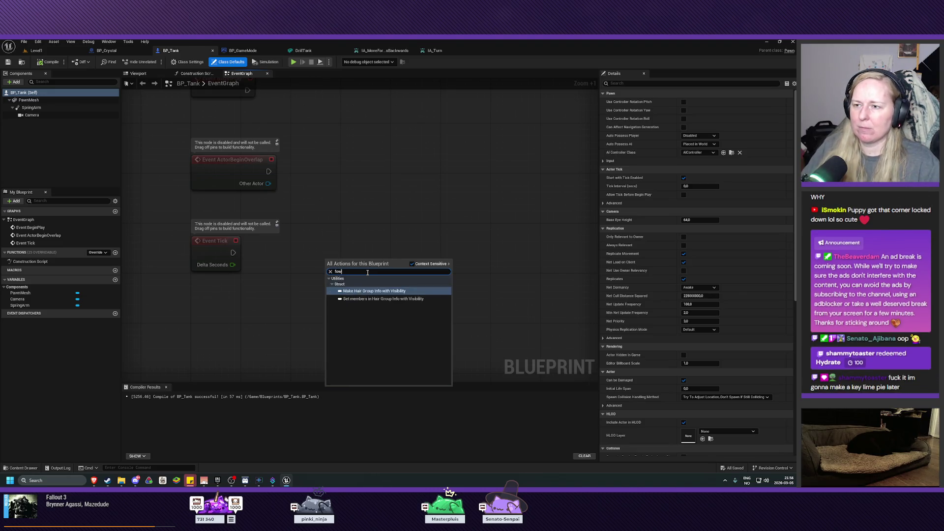
pyautogui.write('wa')
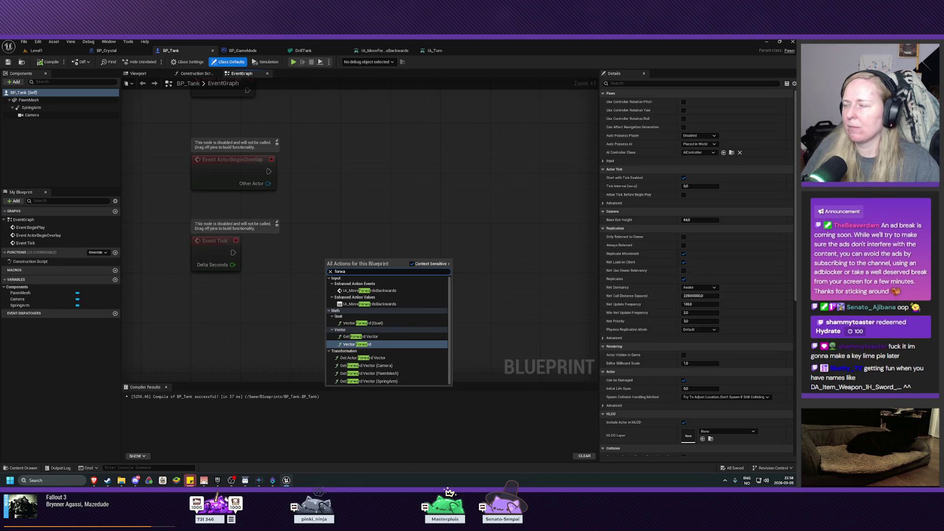
pyautogui.press('Escape')
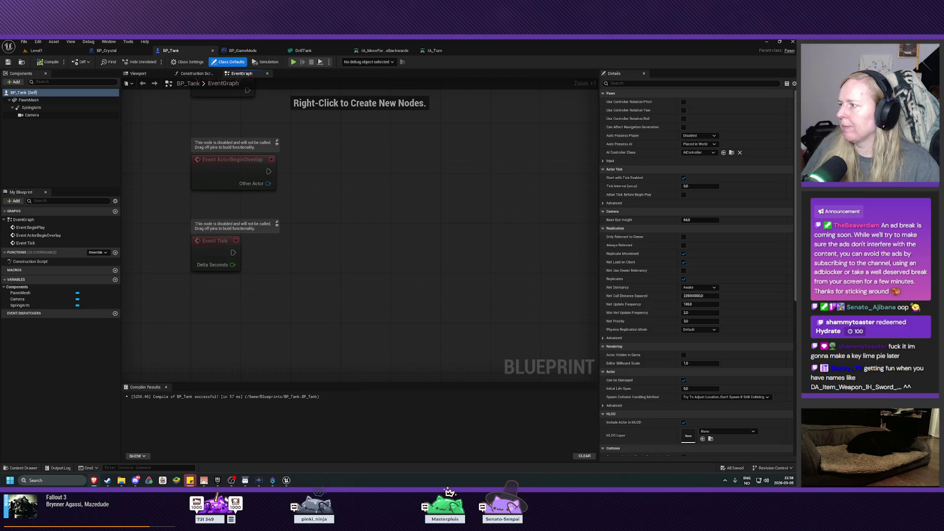
pyautogui.rightClick(330, 277)
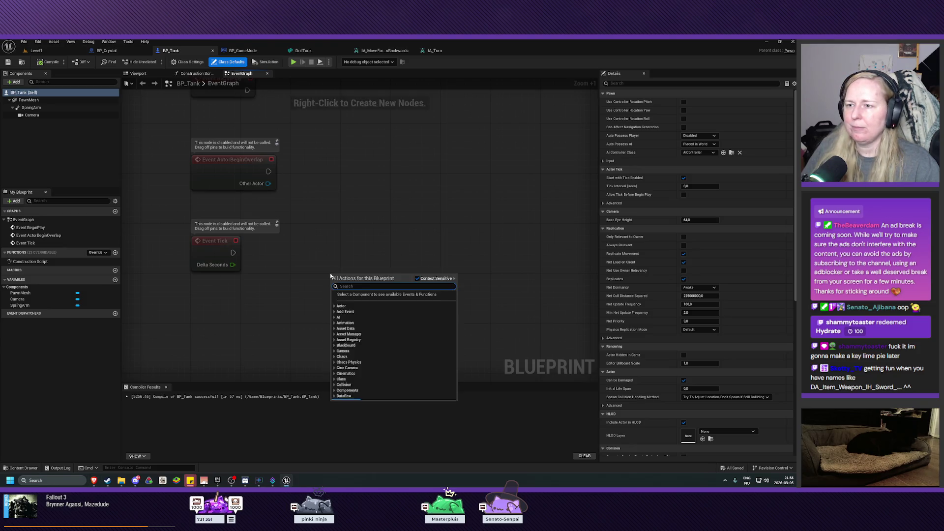
# Add IA_MoveForwardsBackwards and IA_Turn input events, each printing its Action Value via Print String.
pyautogui.write('forwa')
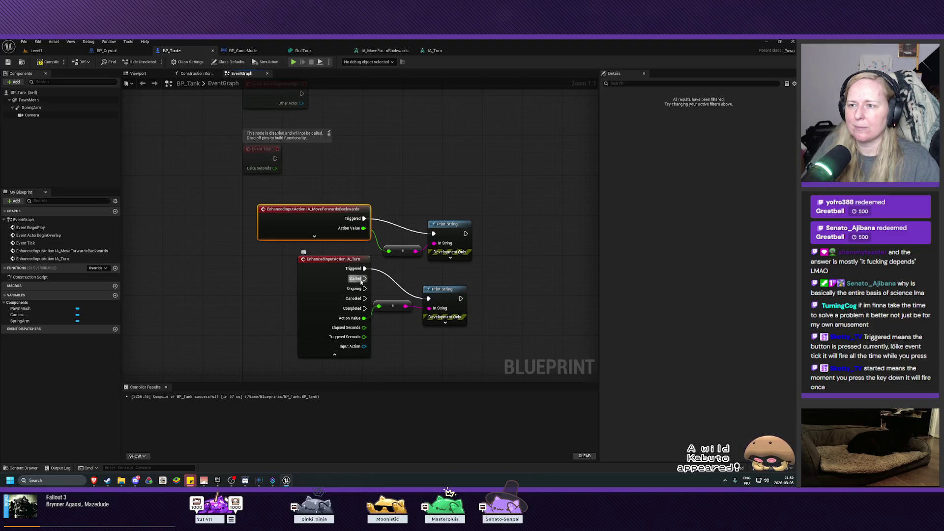
pyautogui.moveTo(362, 280)
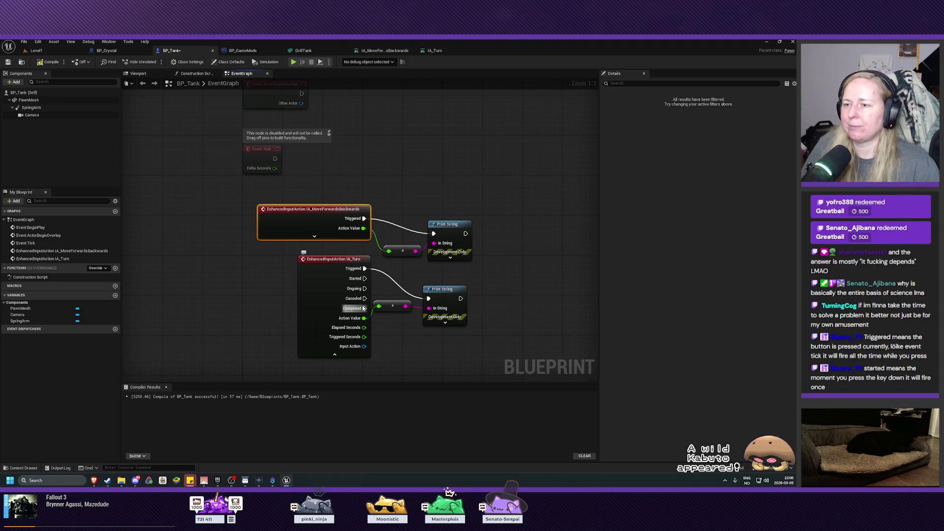
pyautogui.moveTo(363, 308)
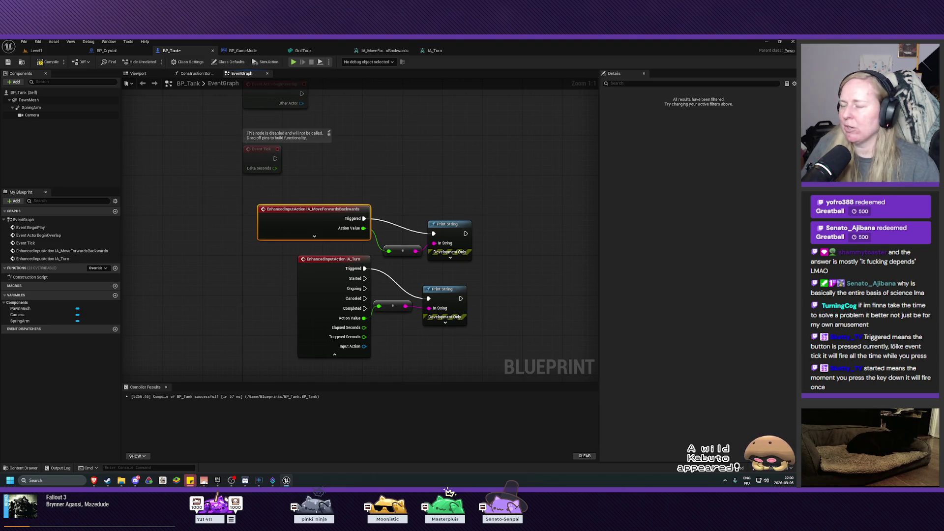
pyautogui.moveTo(343, 265); pyautogui.dragTo(334, 265)
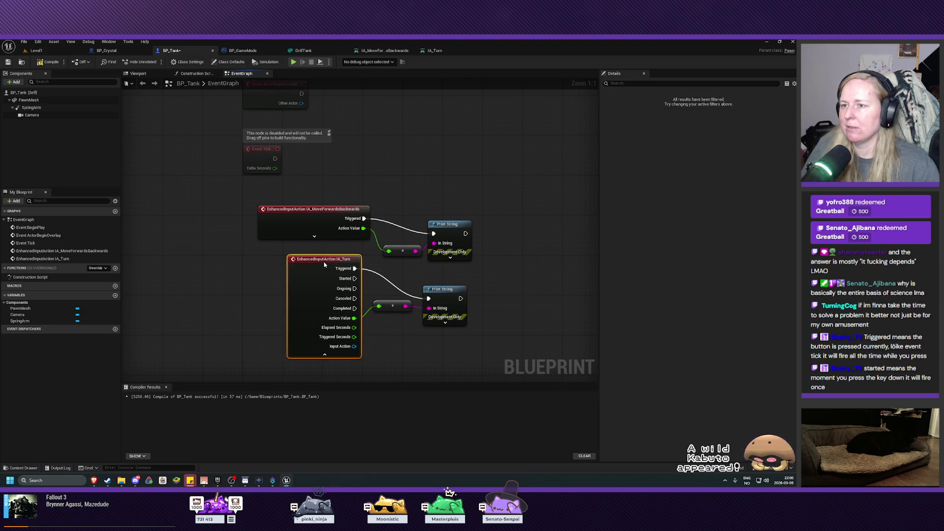
# Collapse IA_Turn to its Triggered and Action Value pins and compile BP_Tank.
pyautogui.click(325, 354)
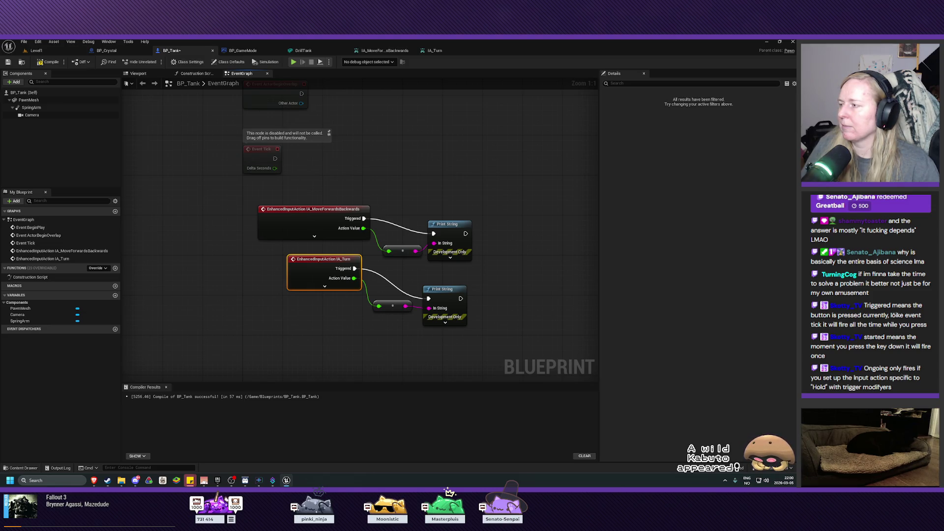
pyautogui.click(38, 63)
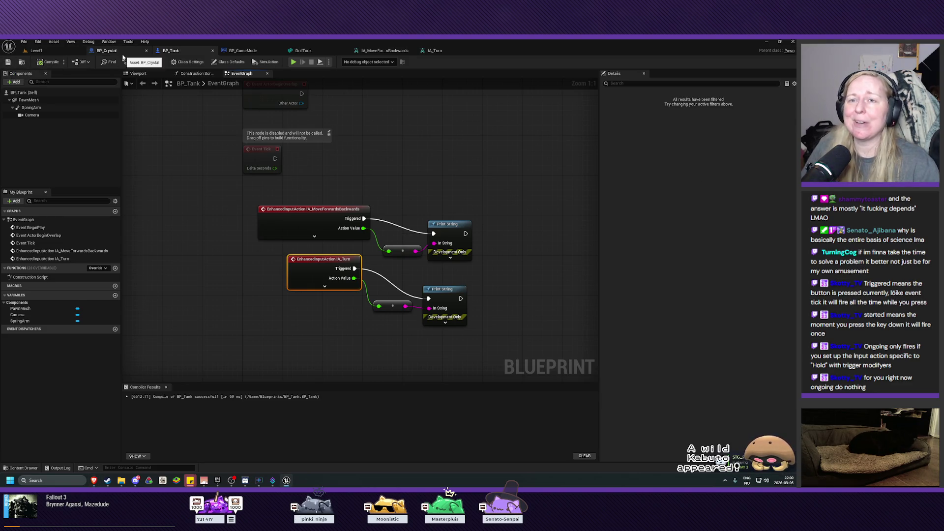
pyautogui.click(120, 51)
# Return to the Level1 map and clear the Content Browser selection.
pyautogui.click(36, 50)
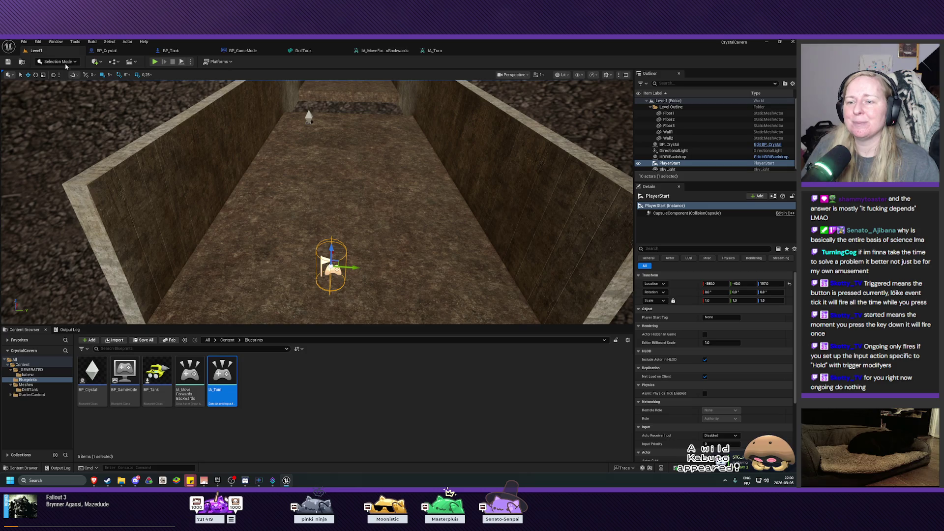
pyautogui.click(281, 402)
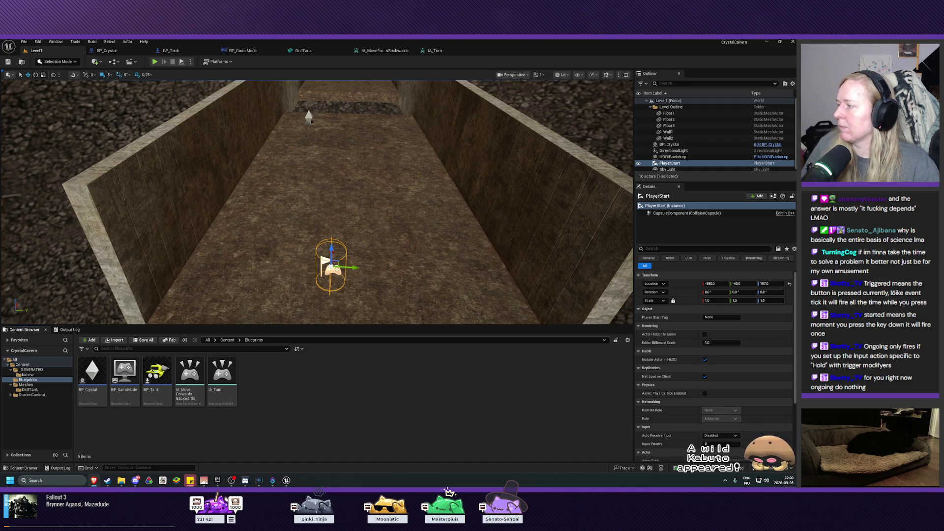
# Create a new Input Mapping Context asset named 'IMC' in the Blueprints folder.
pyautogui.rightClick(261, 392)
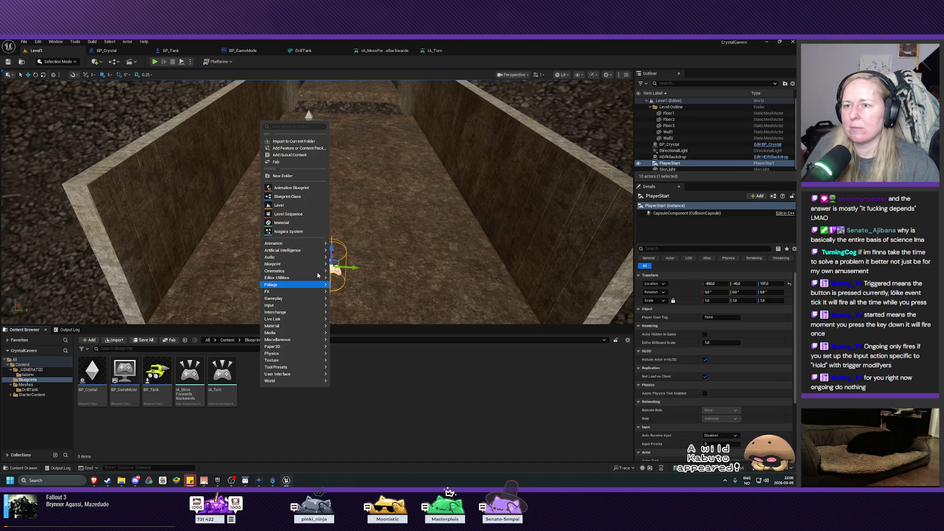
pyautogui.moveTo(295, 305)
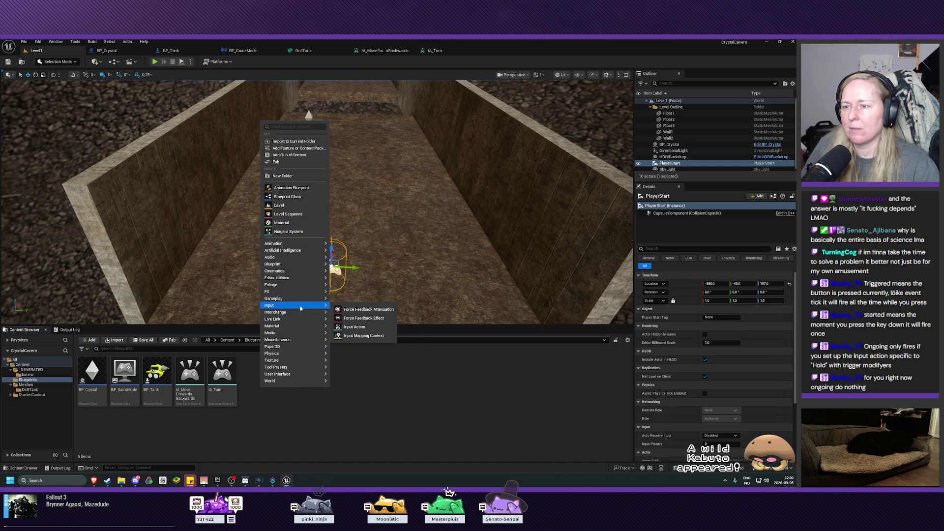
pyautogui.click(366, 328)
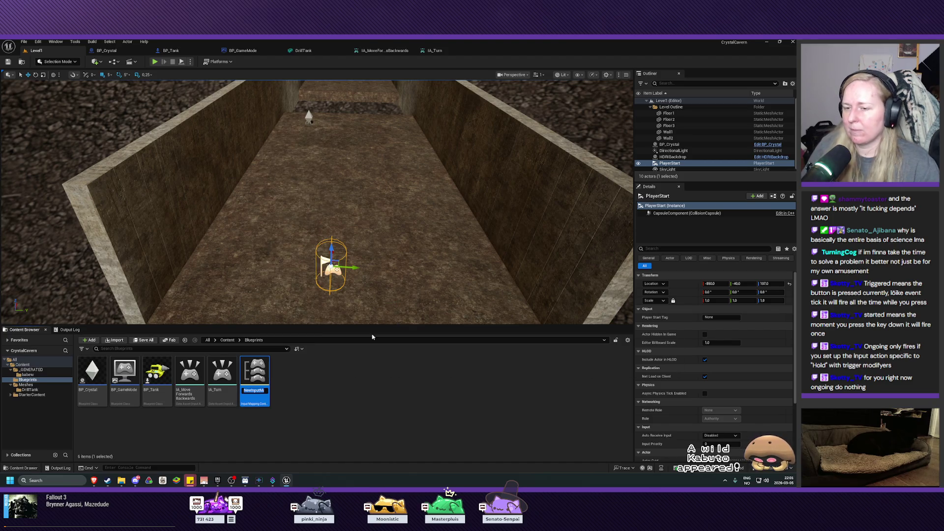
pyautogui.write('IMC')
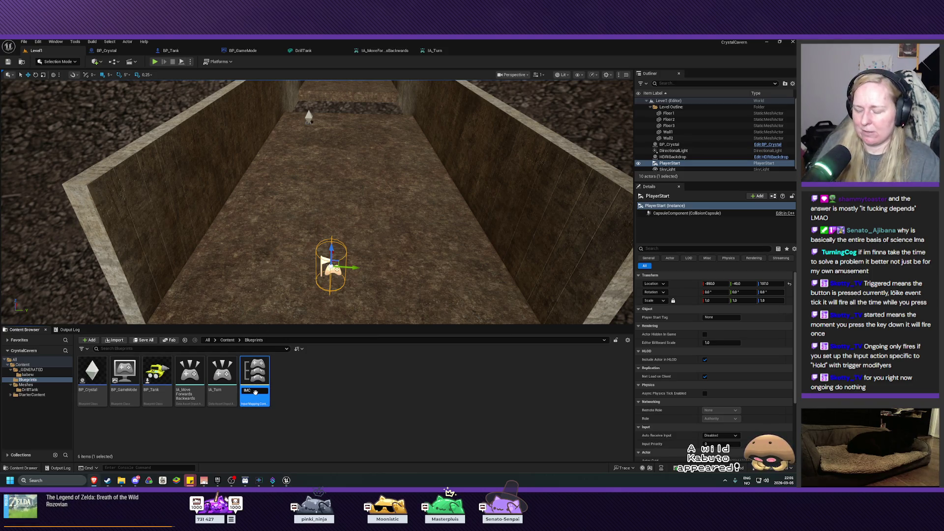
pyautogui.press('Return')
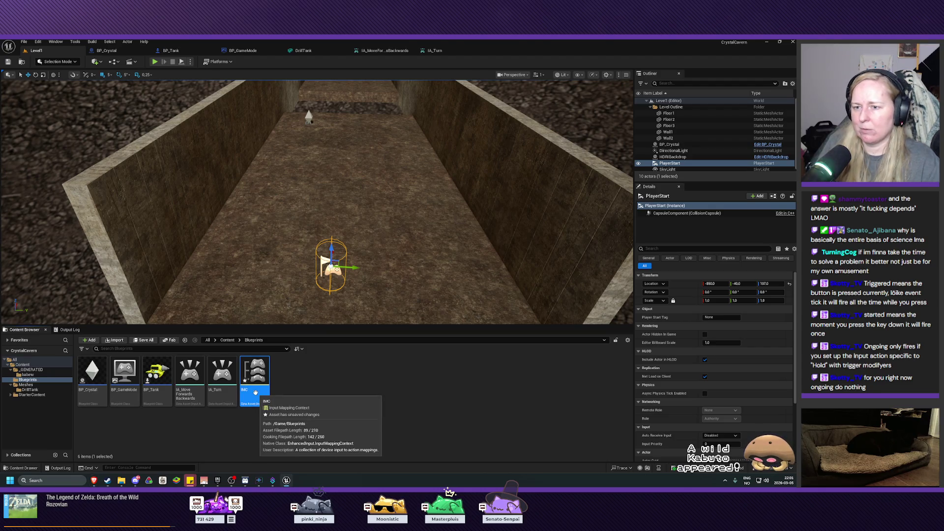
# Rename the asset to 'IMC_MappingContext'.
pyautogui.click(252, 390)
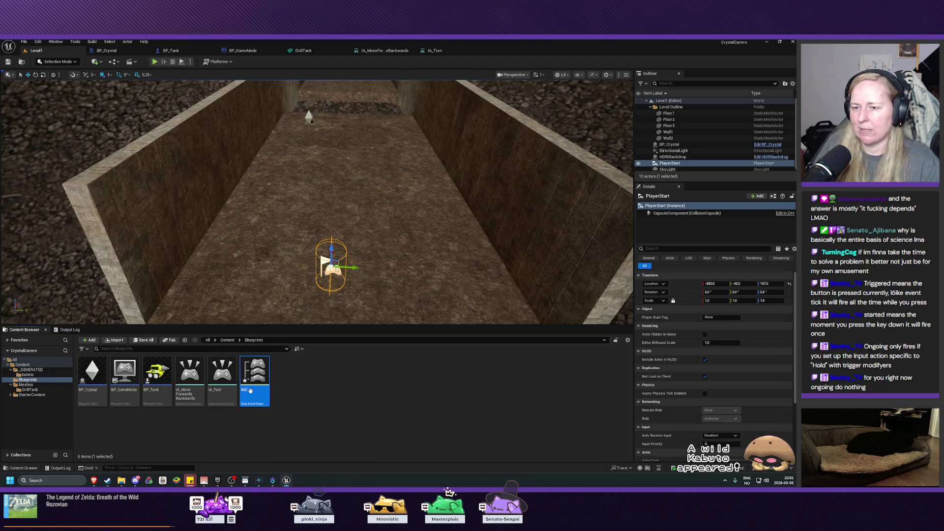
pyautogui.click(254, 391)
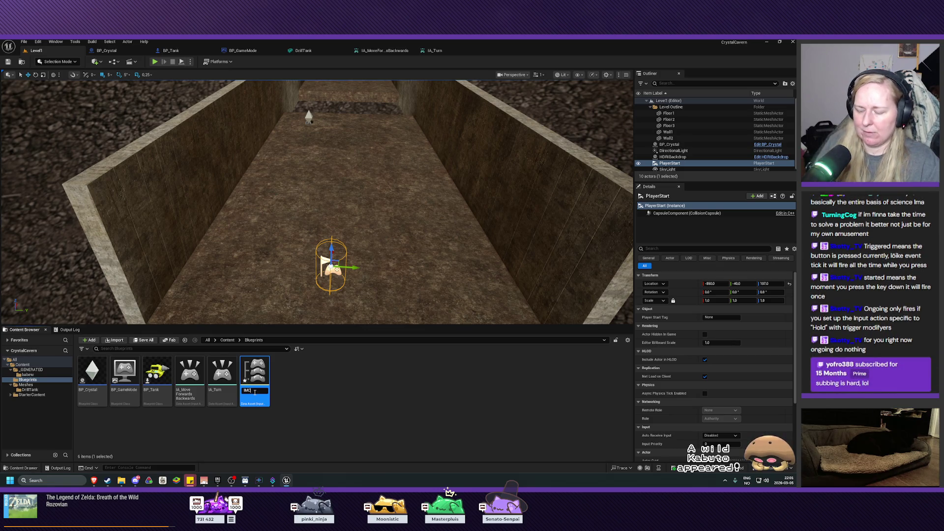
pyautogui.write('_')
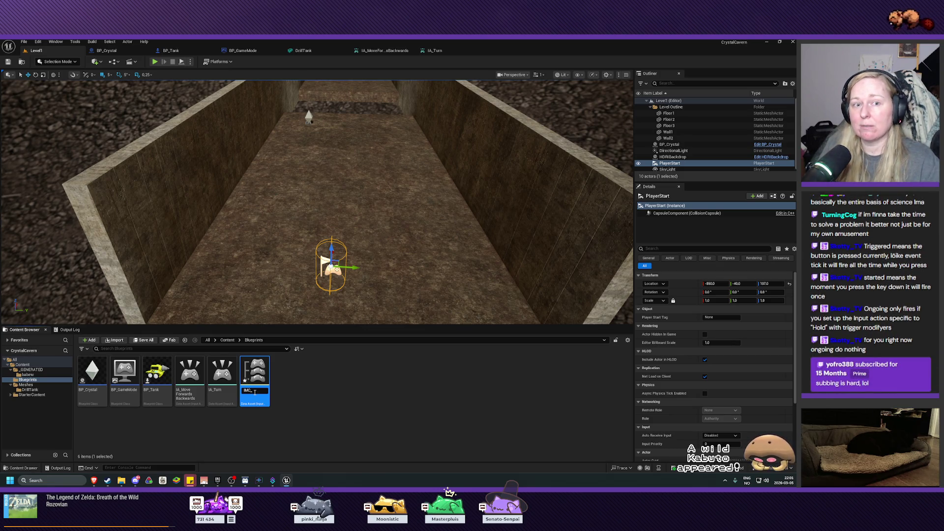
pyautogui.write('M')
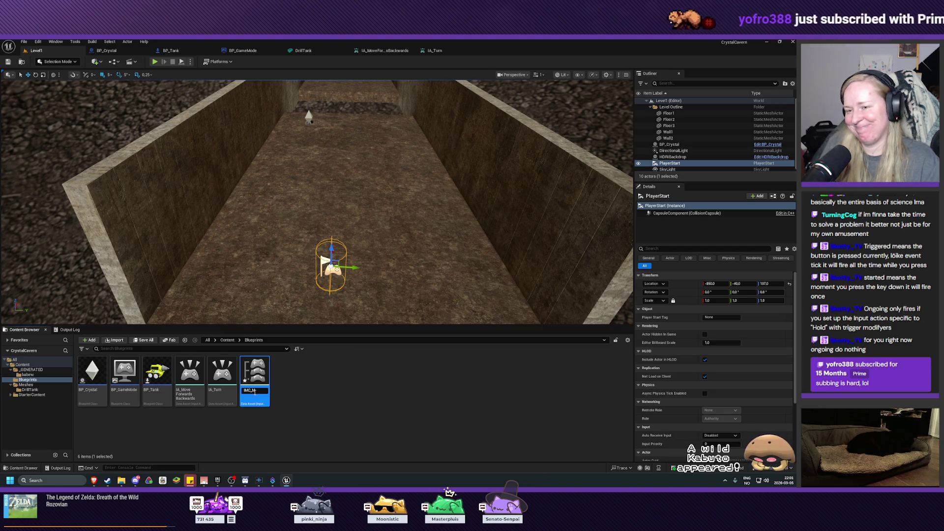
pyautogui.write('ap')
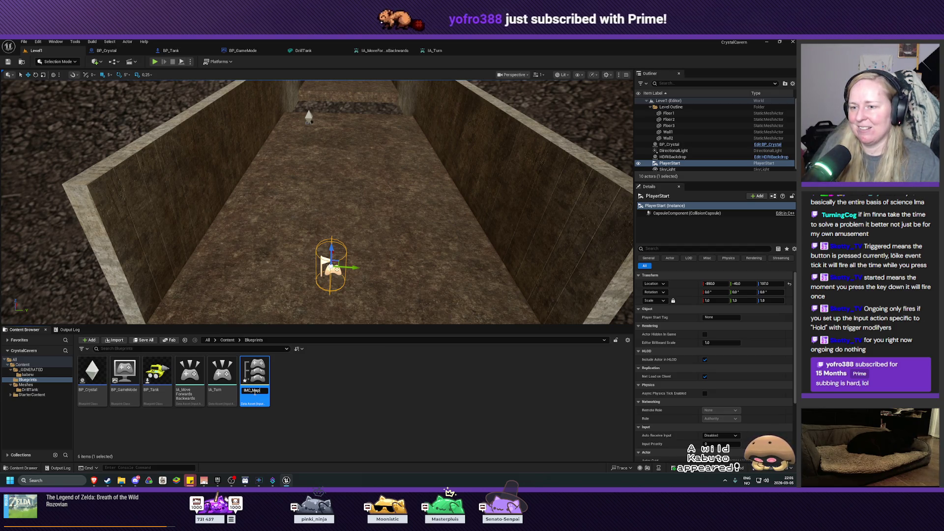
pyautogui.write('pingContext')
pyautogui.press('Return')
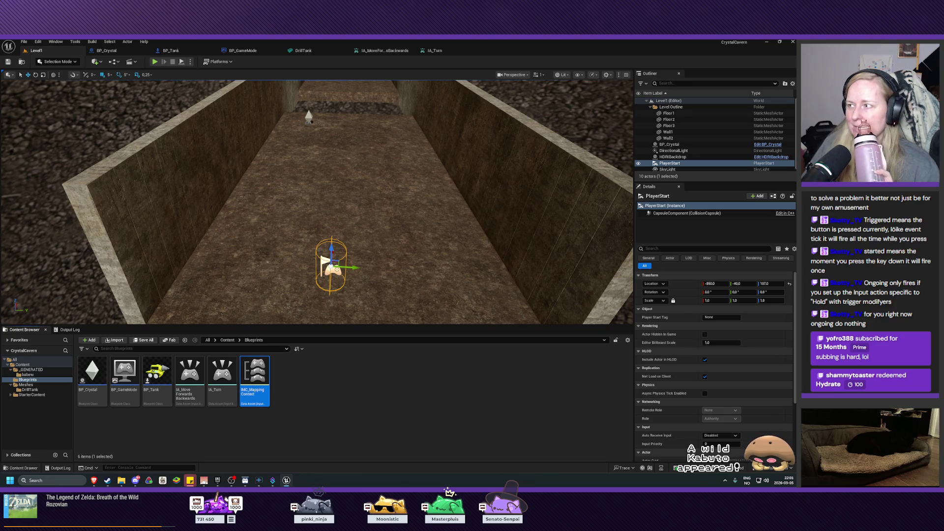
# In IMC_MappingContext, add mappings for IA_MoveForwardsBackwards and IA_Turn.
pyautogui.doubleClick(259, 378)
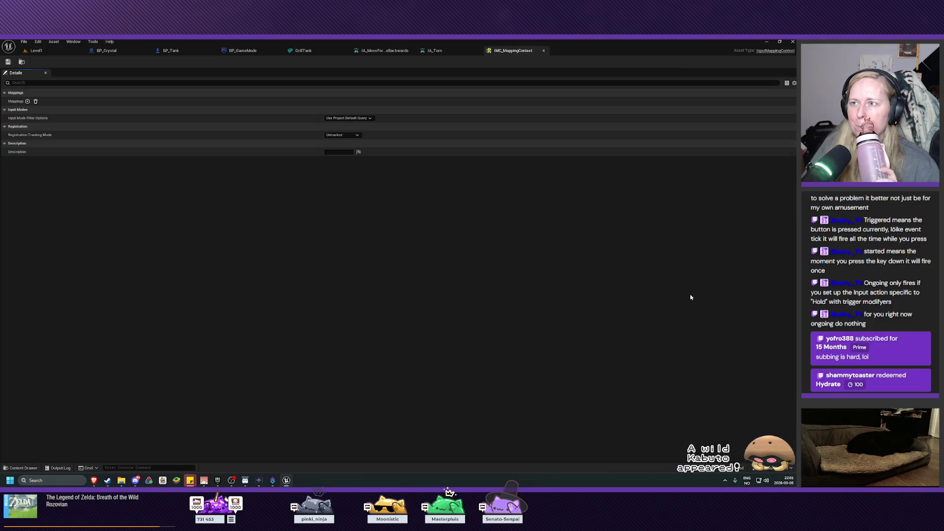
pyautogui.click(28, 101)
pyautogui.click(4, 101)
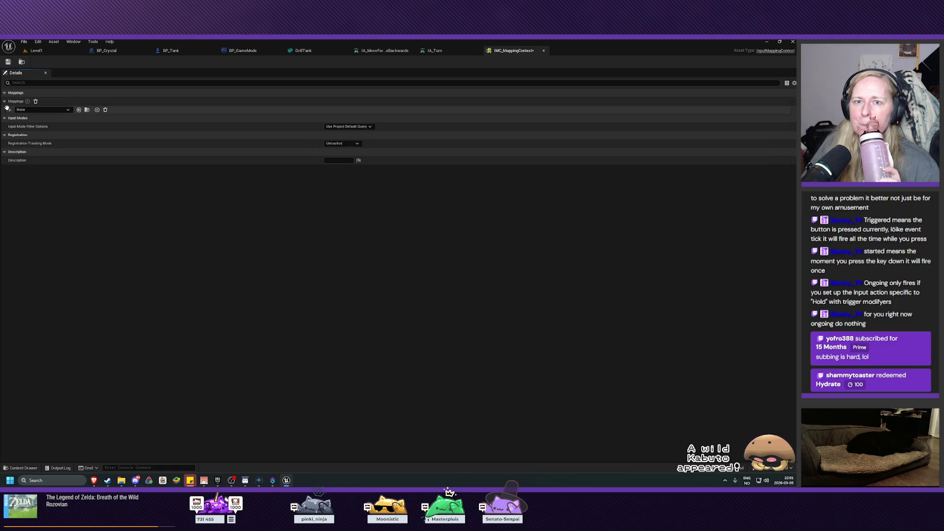
pyautogui.click(21, 109)
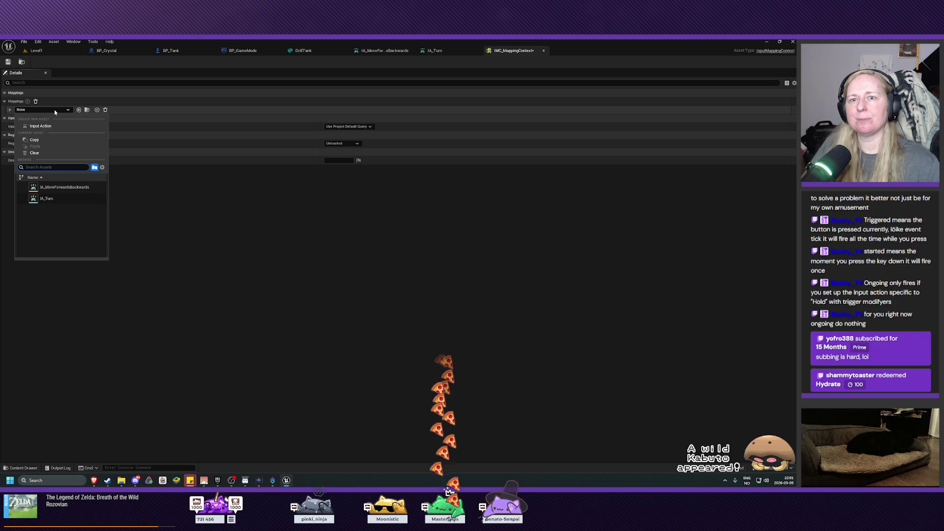
pyautogui.click(61, 193)
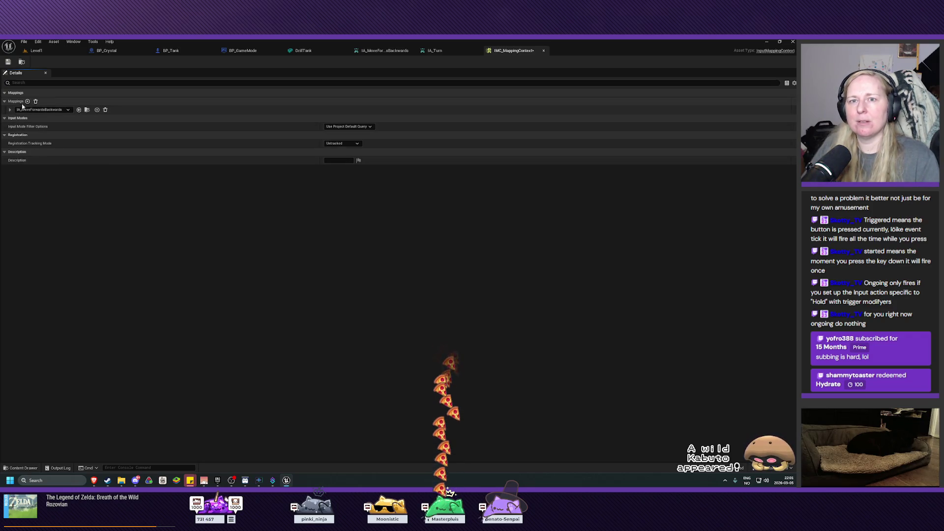
pyautogui.click(28, 100)
pyautogui.click(42, 119)
pyautogui.click(52, 205)
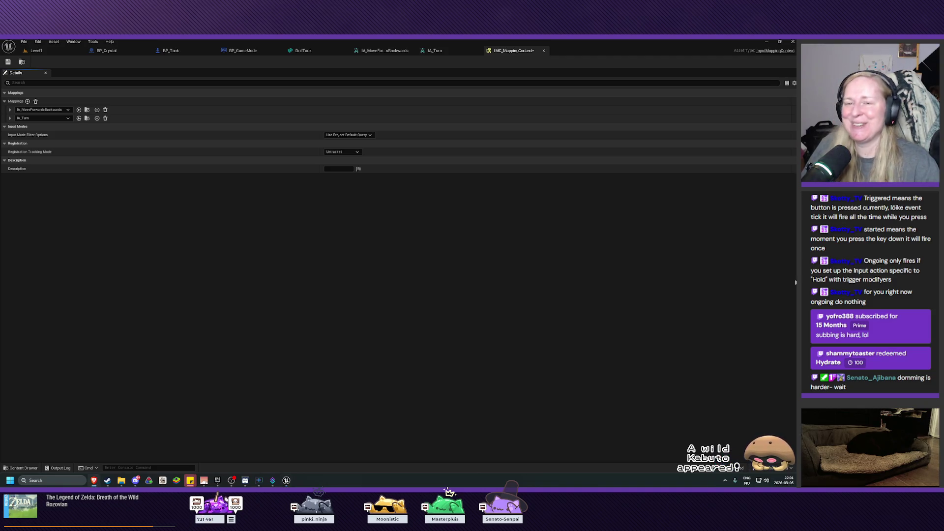
# Expand both mappings to show their key, trigger and modifier details.
pyautogui.click(11, 110)
pyautogui.click(11, 126)
pyautogui.click(14, 118)
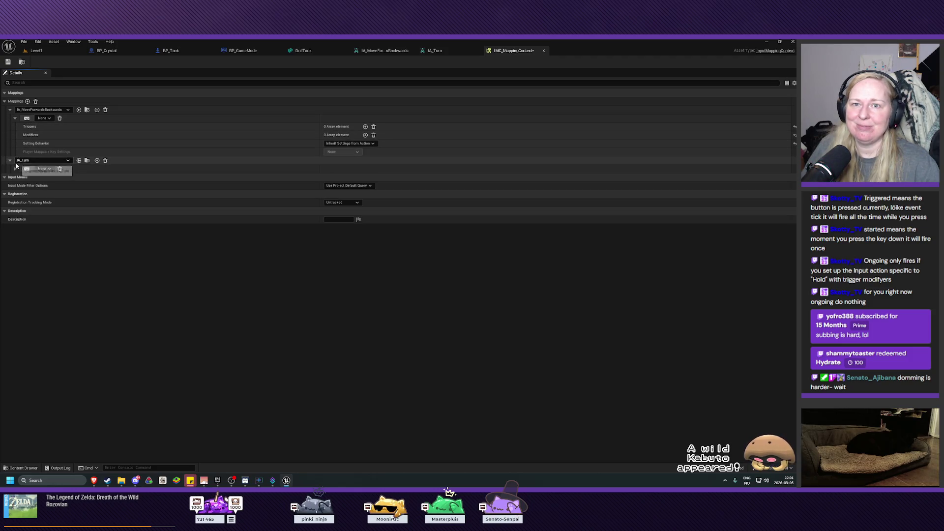
pyautogui.click(15, 169)
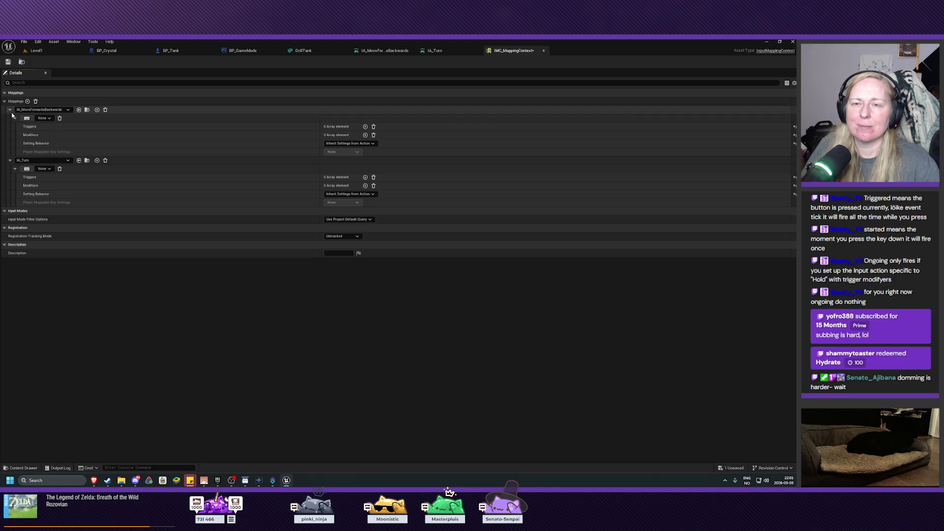
# Bind W and S keys to IA_MoveForwardsBackwards.
pyautogui.click(43, 118)
pyautogui.click(48, 140)
pyautogui.click(42, 119)
pyautogui.press('w')
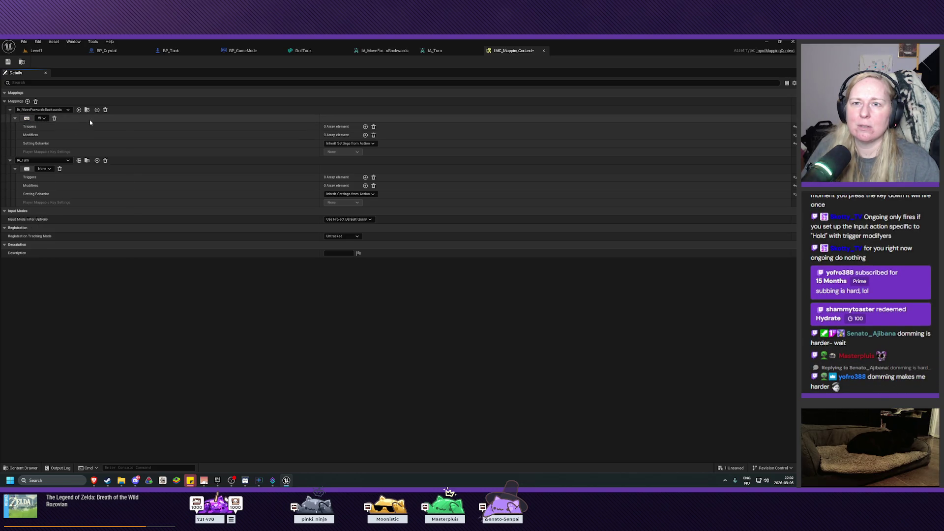
pyautogui.click(97, 109)
pyautogui.click(27, 160)
pyautogui.press('s')
# Bind A and D keys to IA_Turn.
pyautogui.click(27, 211)
pyautogui.press('a')
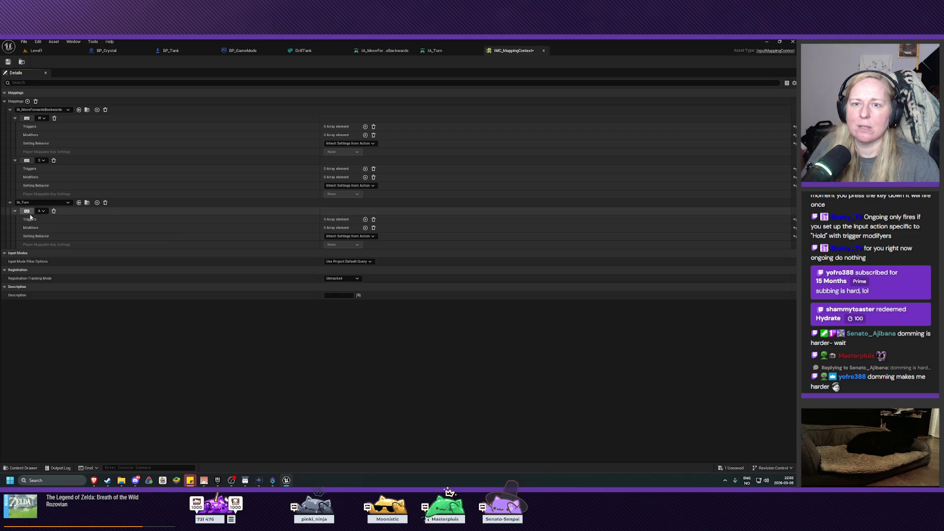
pyautogui.click(96, 202)
pyautogui.click(27, 253)
pyautogui.press('d')
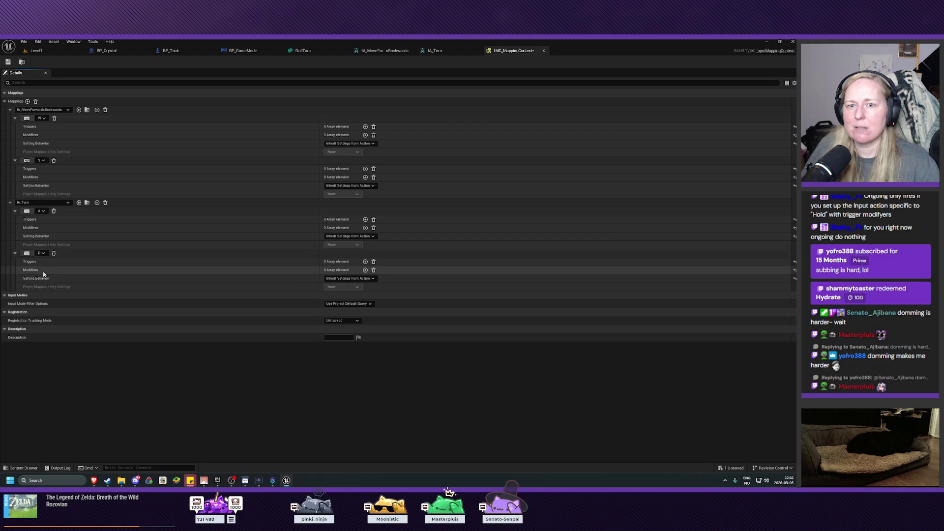
# Give the D and S key mappings a Negate modifier.
pyautogui.click(365, 270)
pyautogui.click(338, 279)
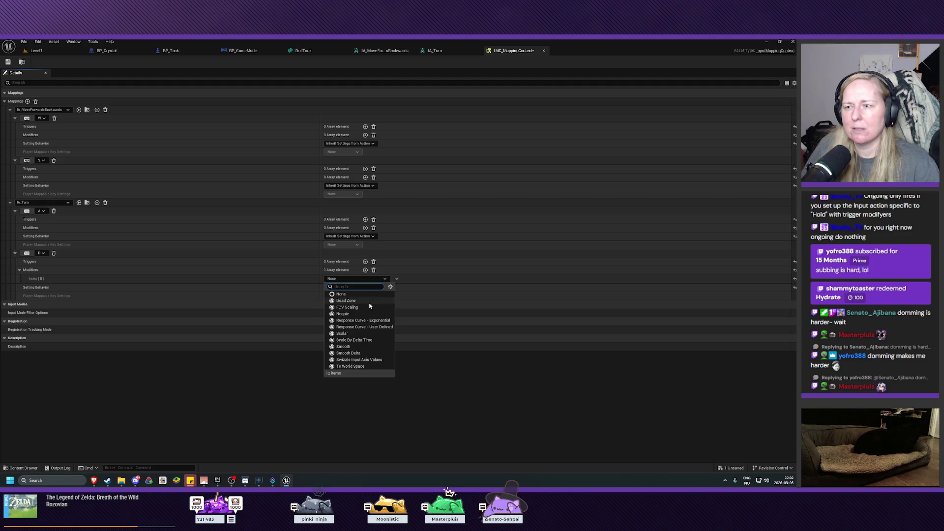
pyautogui.click(364, 314)
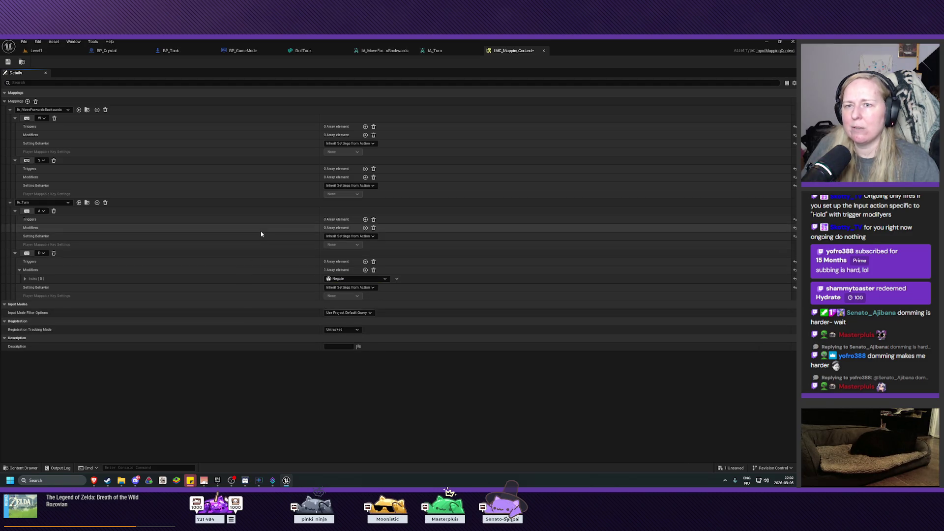
pyautogui.click(365, 177)
pyautogui.click(358, 186)
pyautogui.click(346, 224)
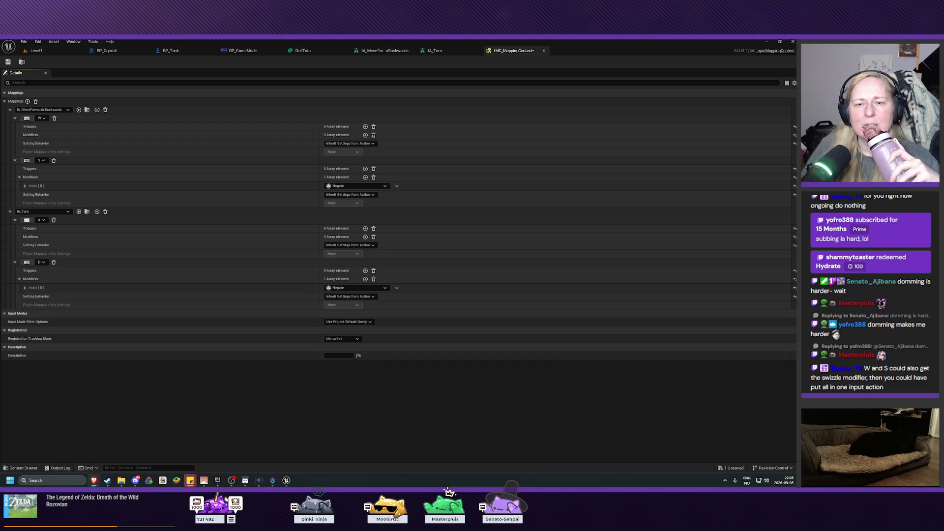
pyautogui.click(178, 279)
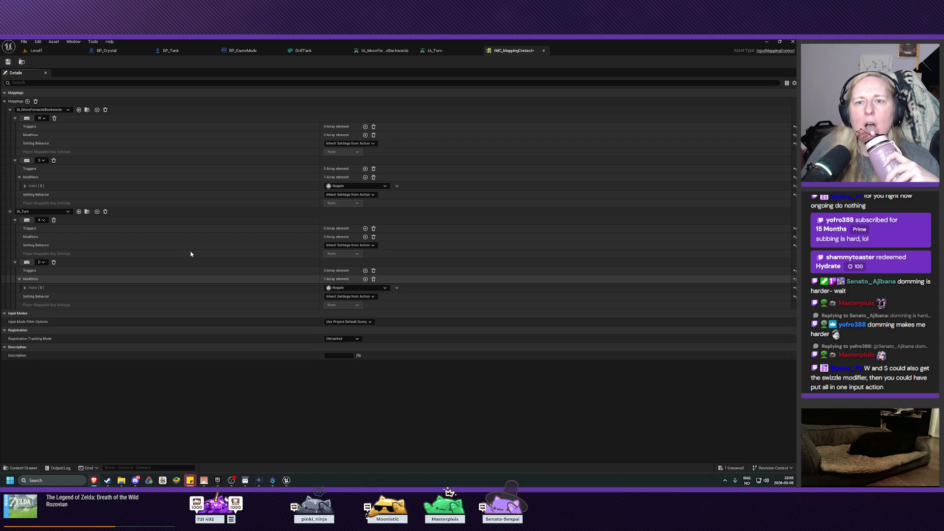
pyautogui.click(357, 187)
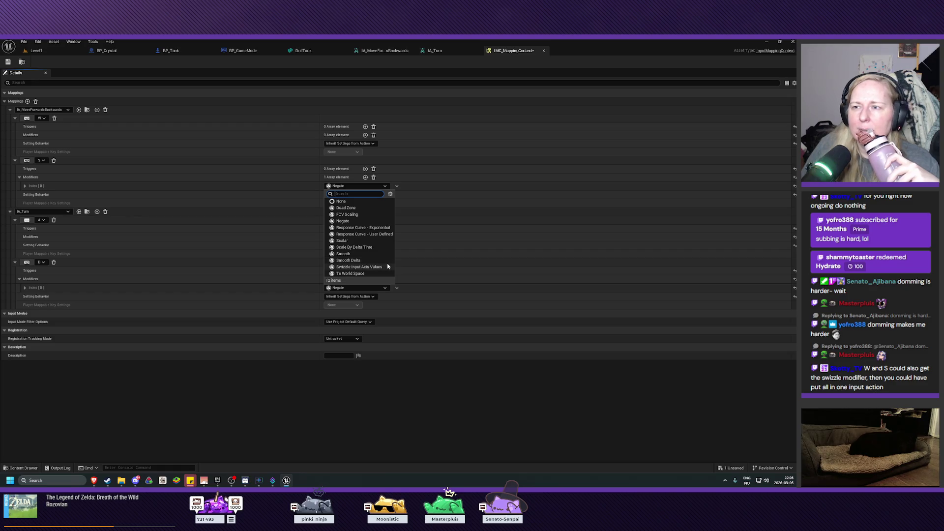
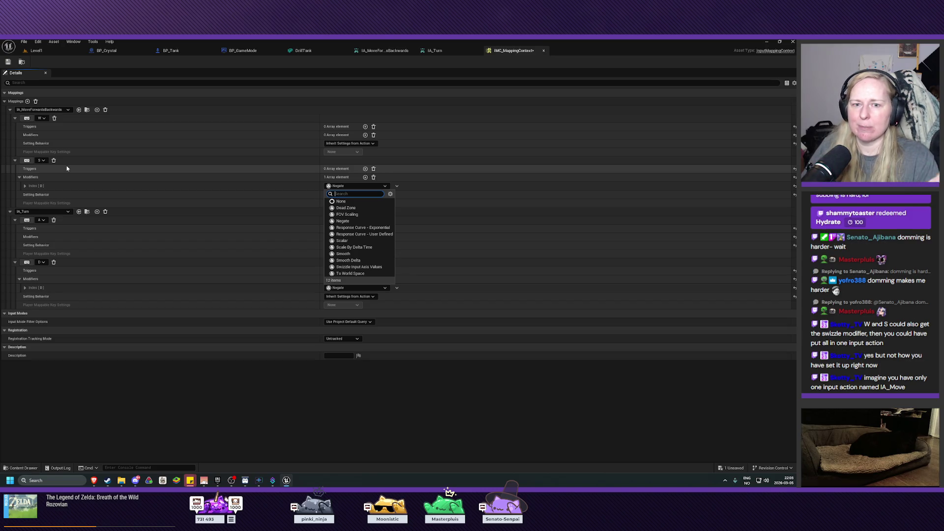
# Close the modifier list with Negate kept and save IMC_MappingContext.
pyautogui.click(158, 408)
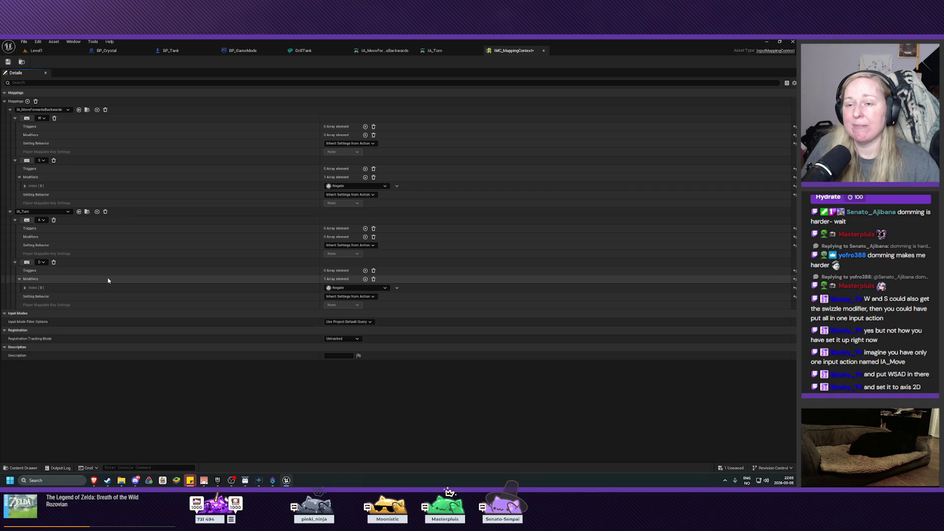
pyautogui.hotkey('alt', 'Tab')
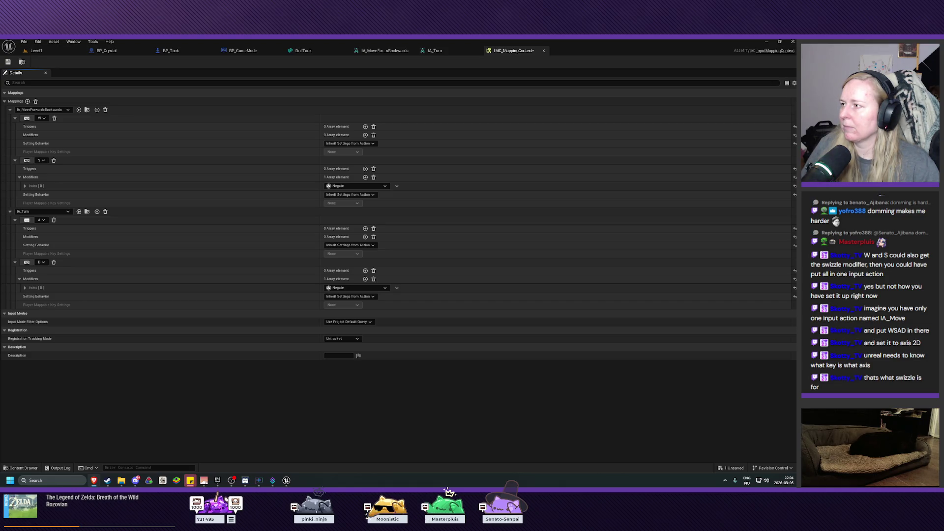
pyautogui.hotkey('ctrl', 's')
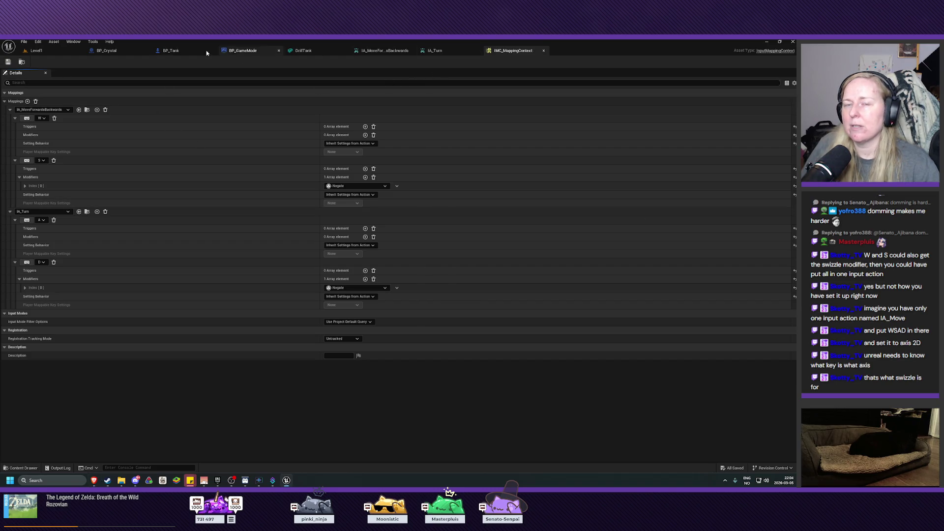
# Play-test Level1, check BP_GameMode, then return to the BP_Tank event graph.
pyautogui.click(171, 51)
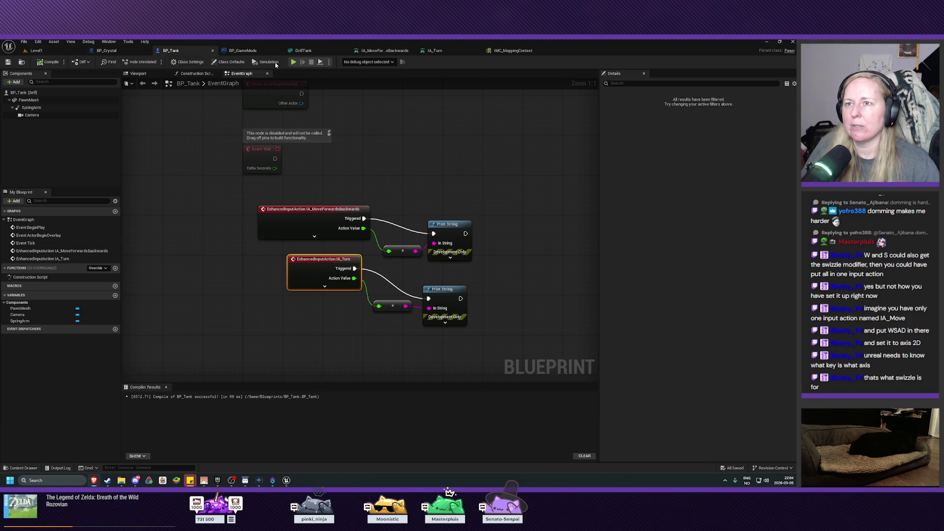
pyautogui.click(36, 51)
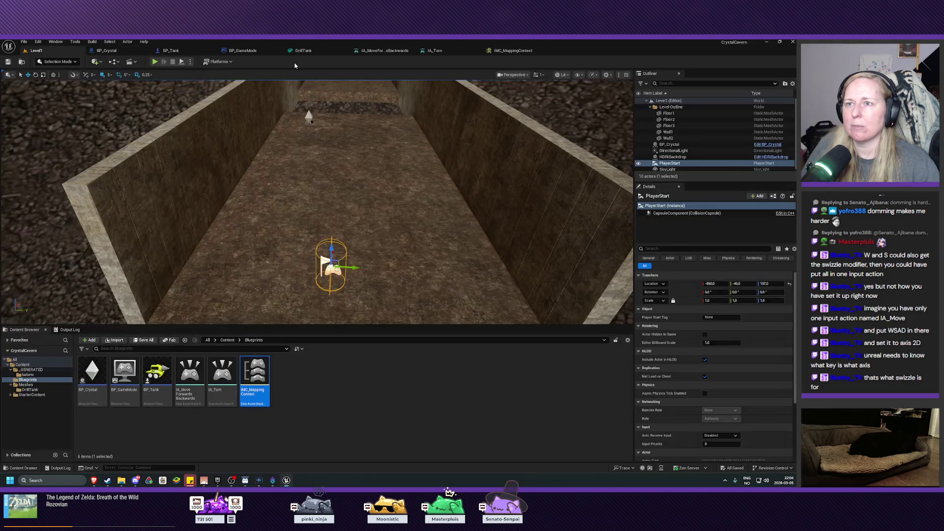
pyautogui.click(155, 62)
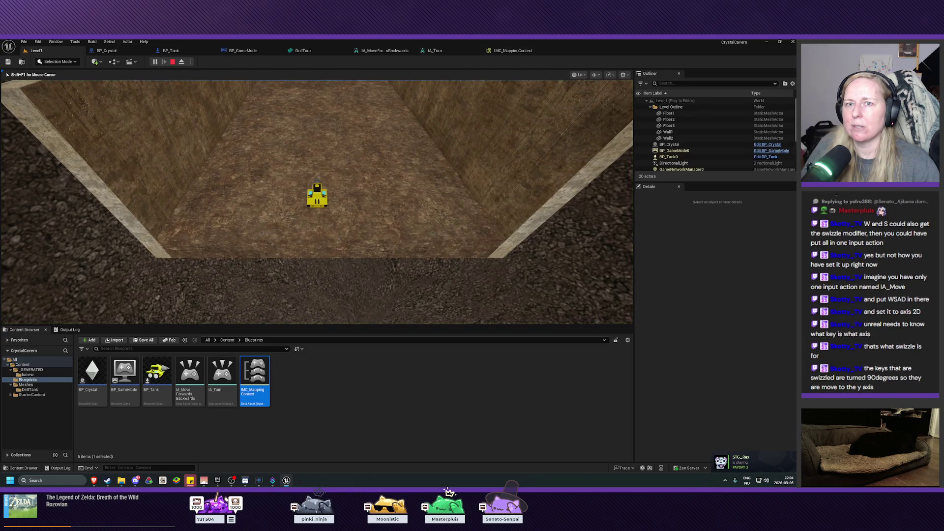
pyautogui.press('Escape')
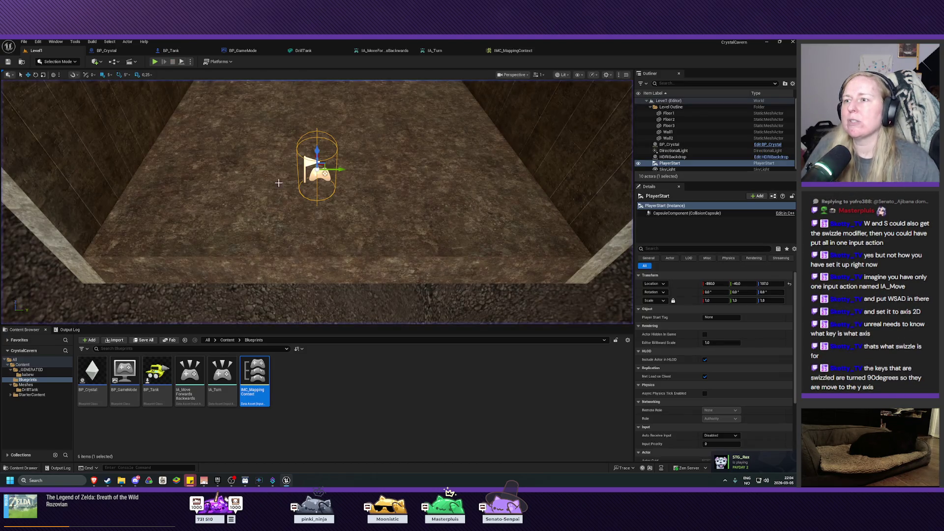
pyautogui.click(243, 50)
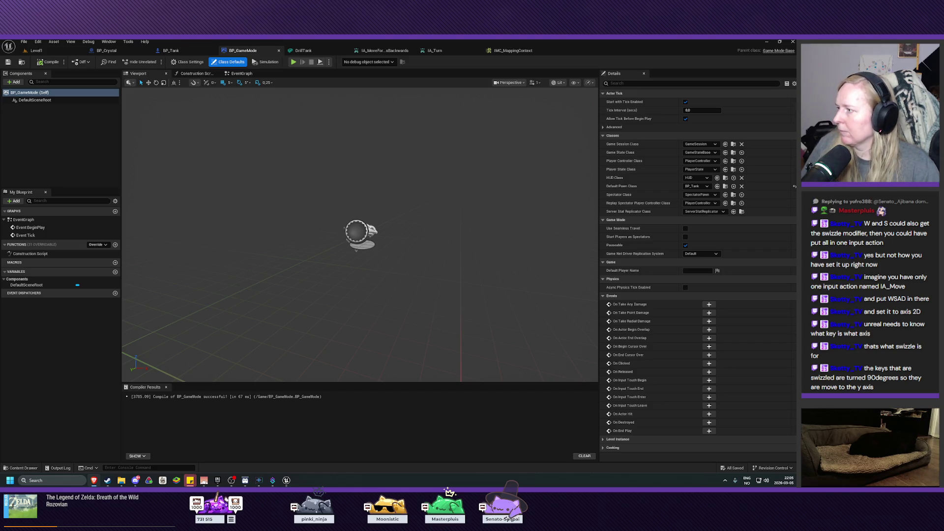
pyautogui.click(54, 51)
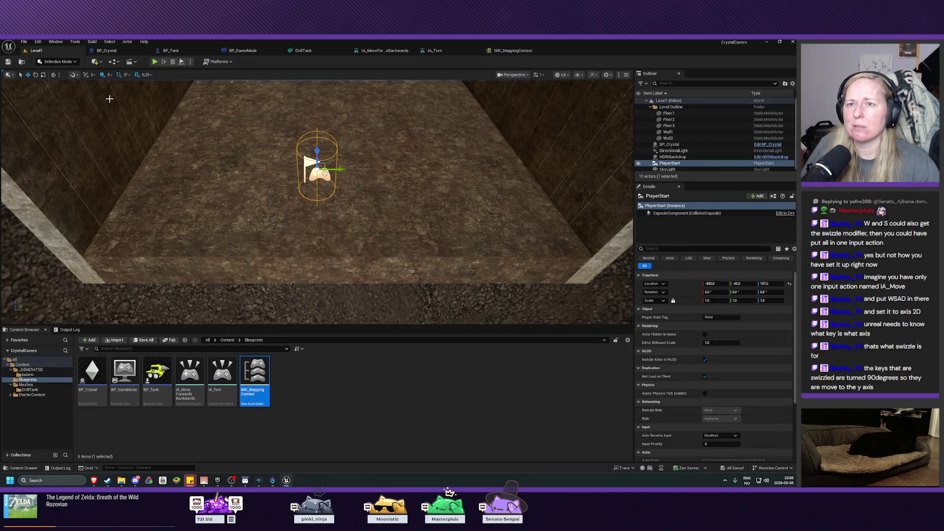
pyautogui.click(170, 51)
# Pan the BP_Tank graph up to the Event BeginPlay, ActorBeginOverlap and Tick nodes.
pyautogui.moveTo(210, 188)
pyautogui.mouseDown()
pyautogui.moveTo(205, 169)
pyautogui.moveTo(291, 165)
pyautogui.moveTo(271, 207)
pyautogui.mouseUp()
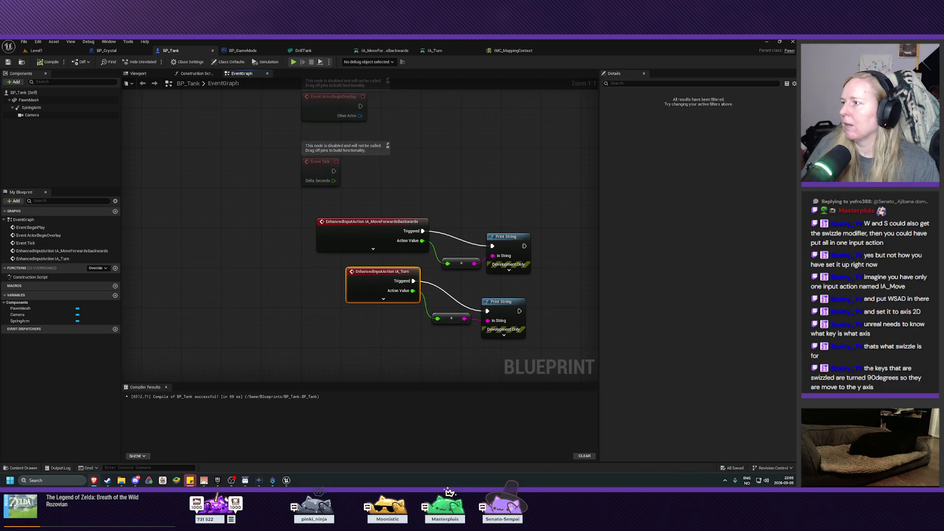
pyautogui.moveTo(234, 173); pyautogui.dragTo(196, 344)
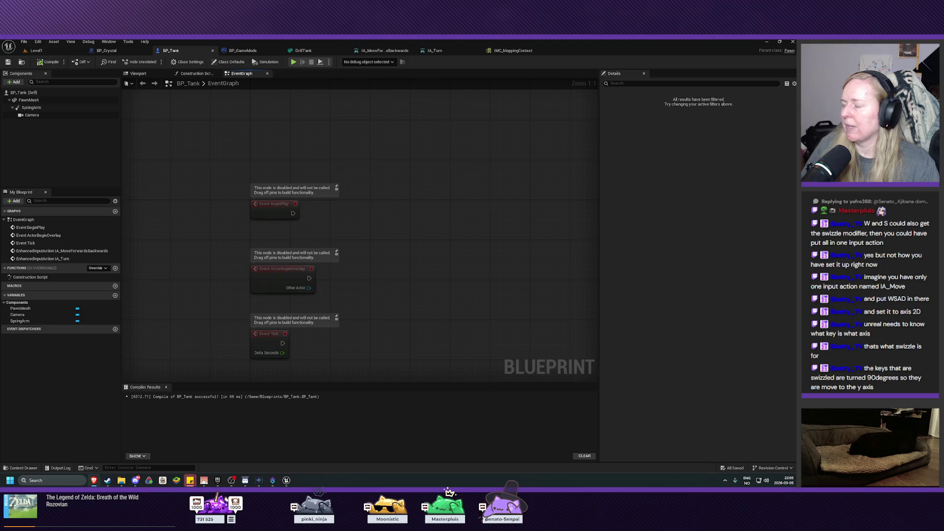
pyautogui.moveTo(292, 213); pyautogui.dragTo(374, 225)
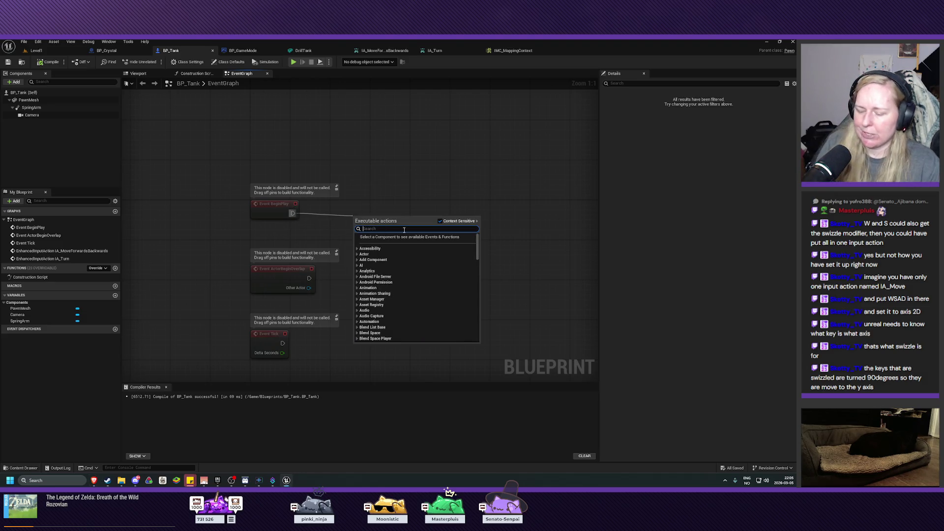
pyautogui.write('imc')
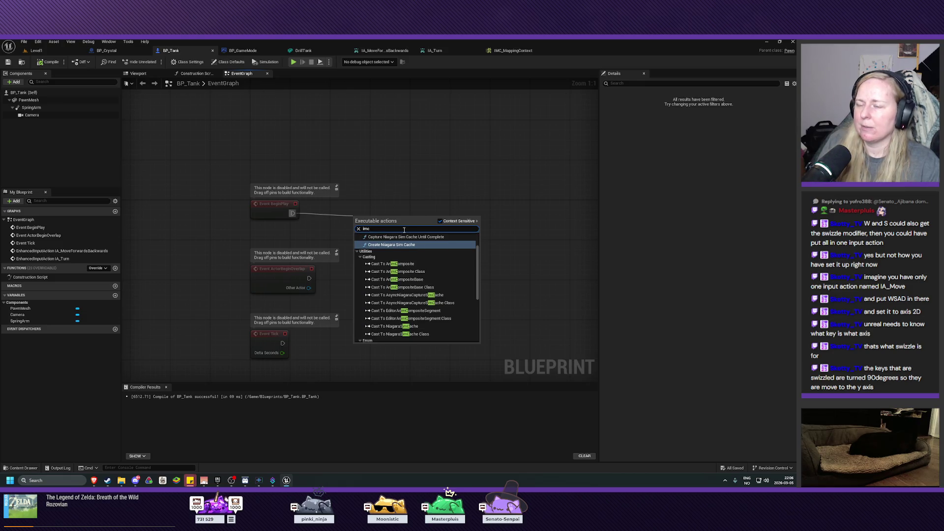
pyautogui.press('BackSpace')
pyautogui.press('BackSpace')
pyautogui.press('BackSpace')
pyautogui.write('add')
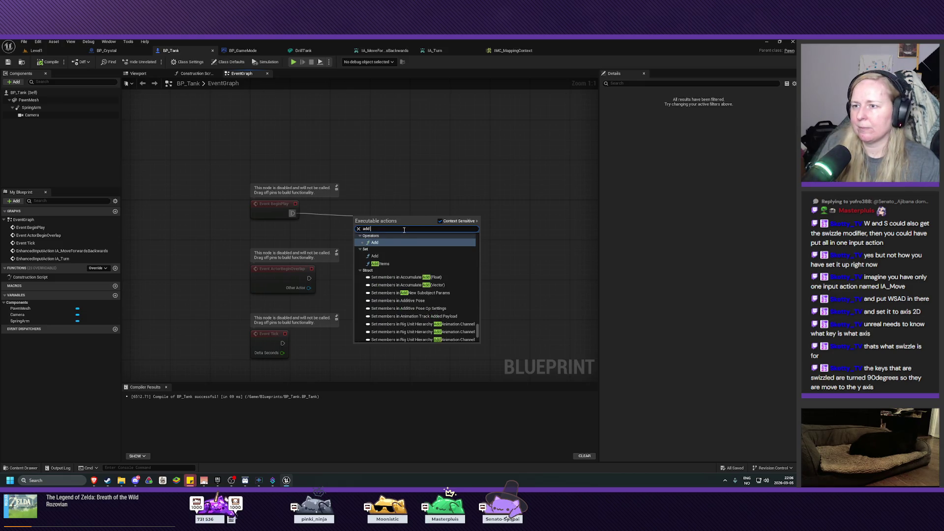
pyautogui.write(' input')
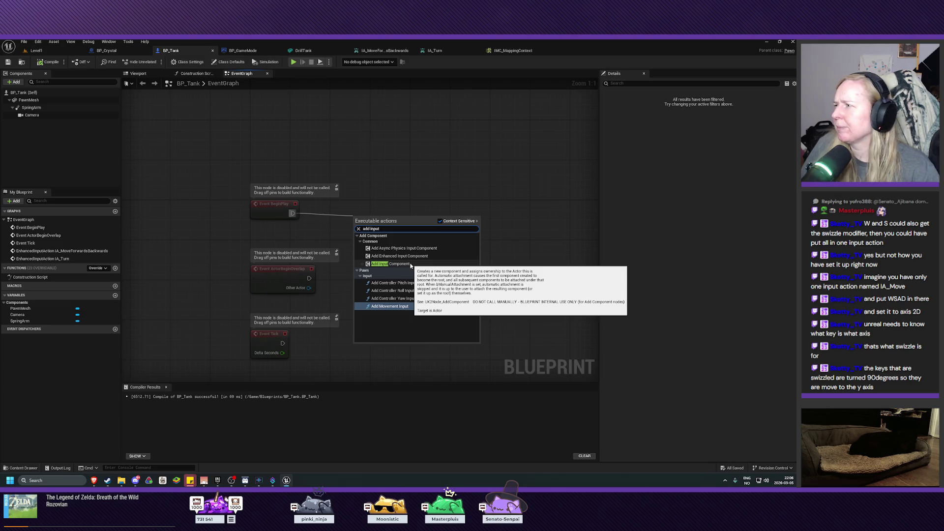
pyautogui.press('BackSpace')
pyautogui.press('BackSpace')
pyautogui.press('BackSpace')
pyautogui.write('mapp')
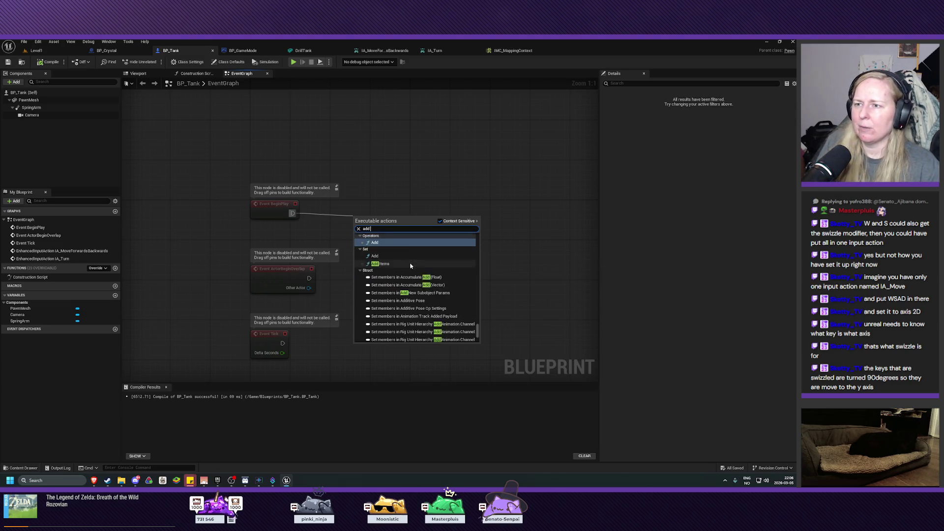
pyautogui.press('BackSpace')
pyautogui.press('BackSpace')
pyautogui.press('BackSpace')
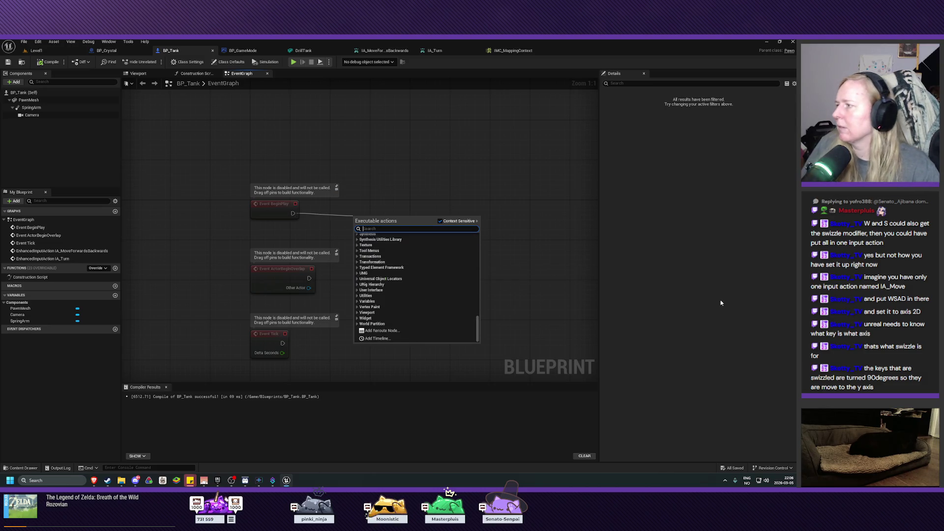
pyautogui.press('Escape')
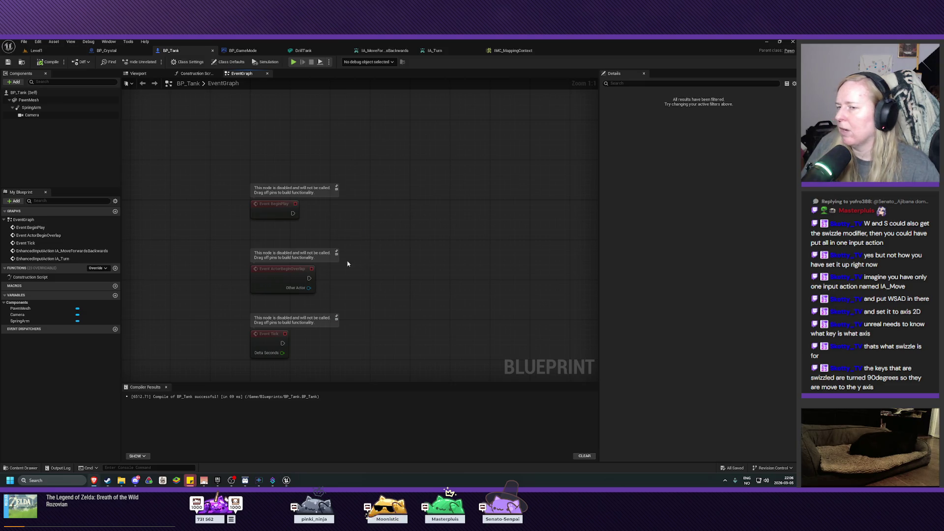
pyautogui.rightClick(400, 209)
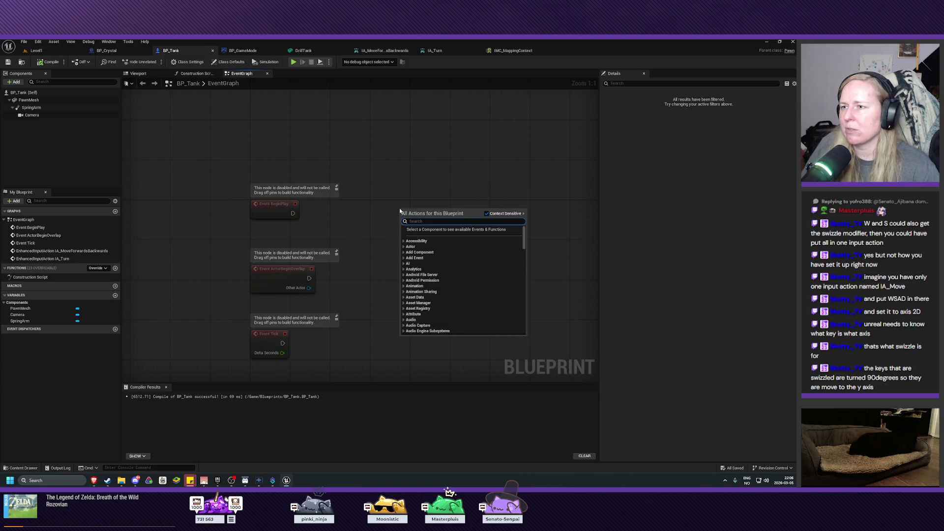
pyautogui.write('ad map')
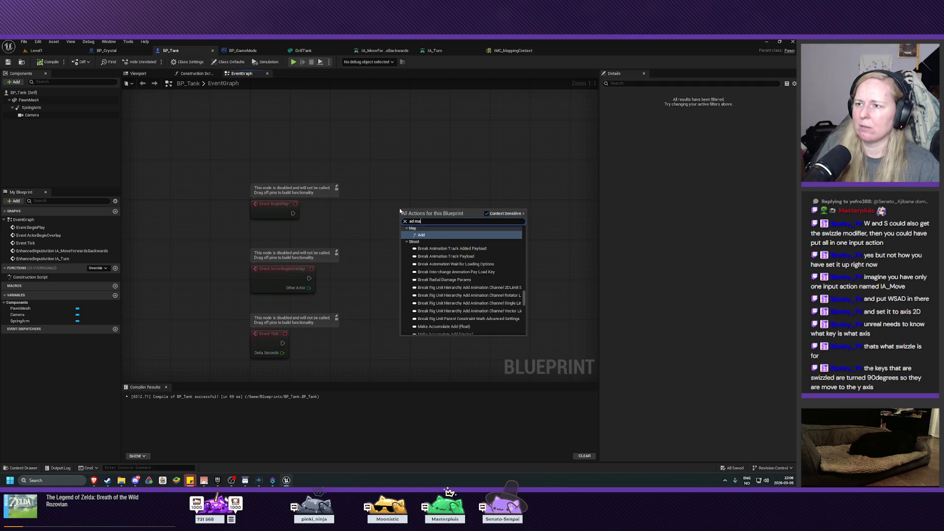
pyautogui.press('BackSpace')
pyautogui.press('BackSpace')
pyautogui.press('BackSpace')
pyautogui.write('d map')
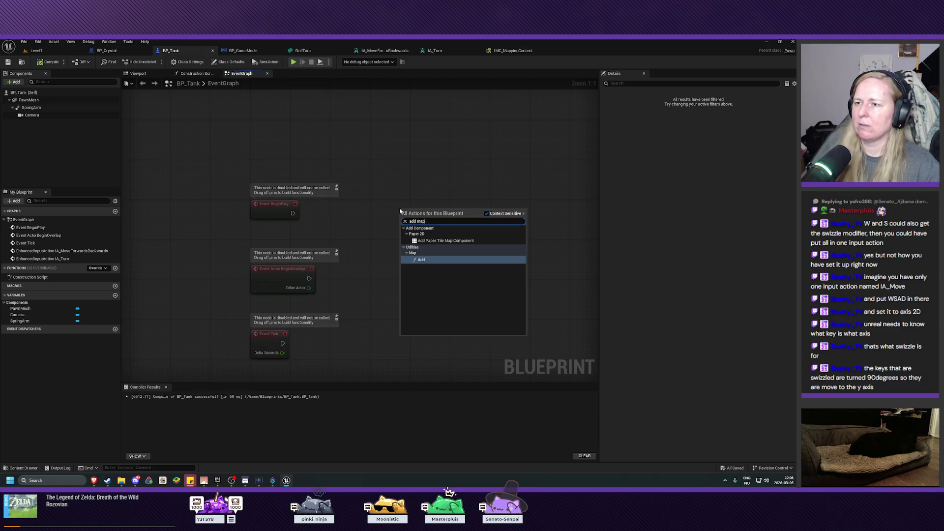
pyautogui.click(400, 210)
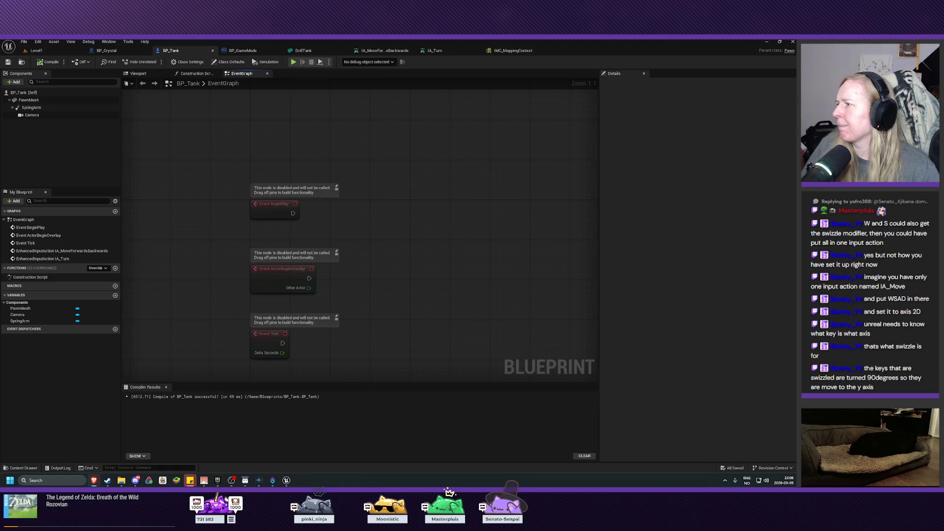
# Browse the Input category of the full blueprint action list.
pyautogui.rightClick(379, 215)
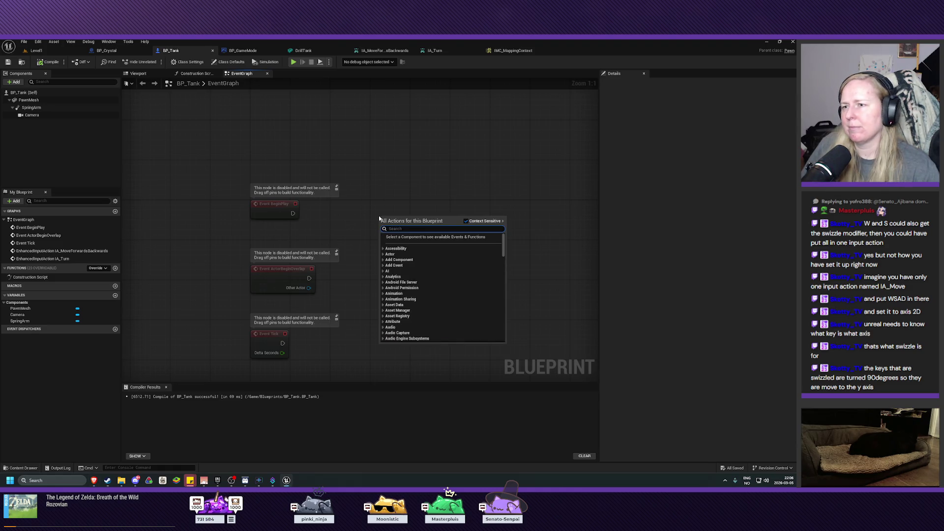
pyautogui.scroll(-10, 418, 321)
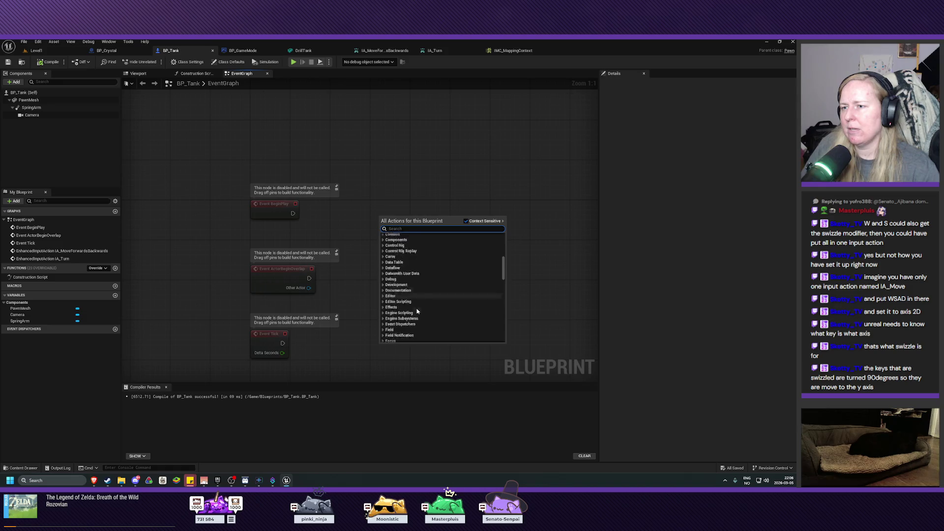
pyautogui.scroll(-2, 418, 311)
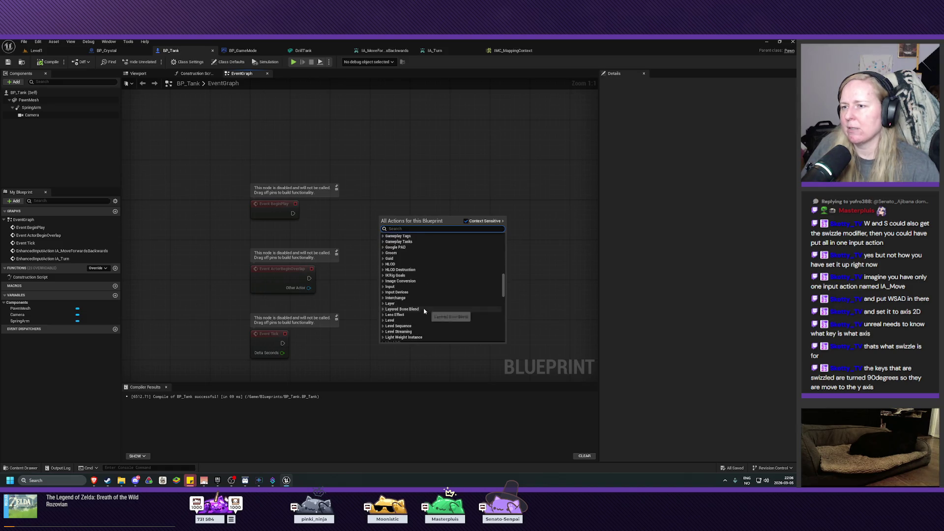
pyautogui.click(384, 288)
pyautogui.scroll(-1, 426, 296)
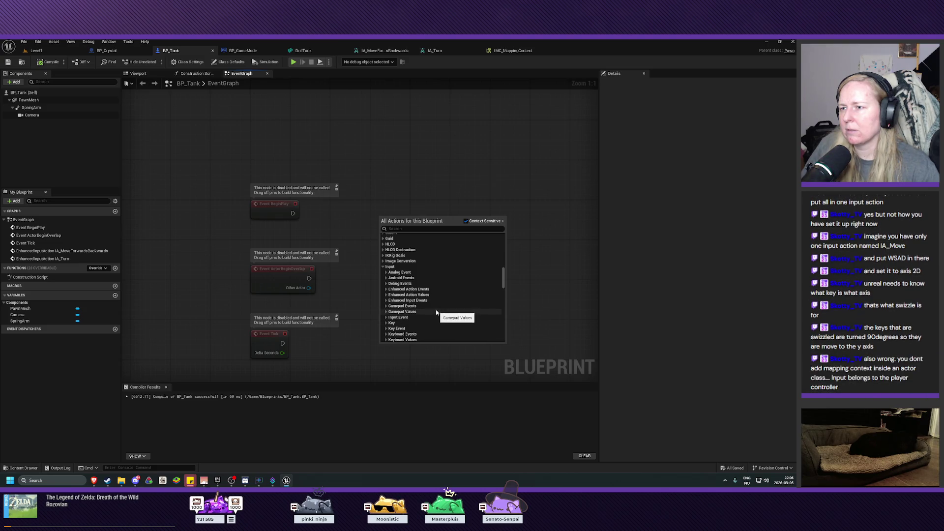
pyautogui.scroll(-5, 427, 305)
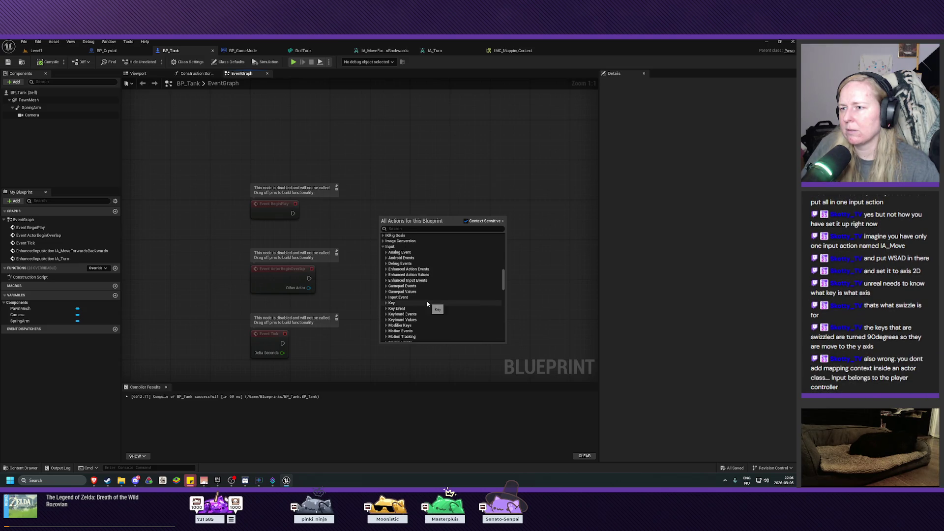
pyautogui.scroll(2, 428, 304)
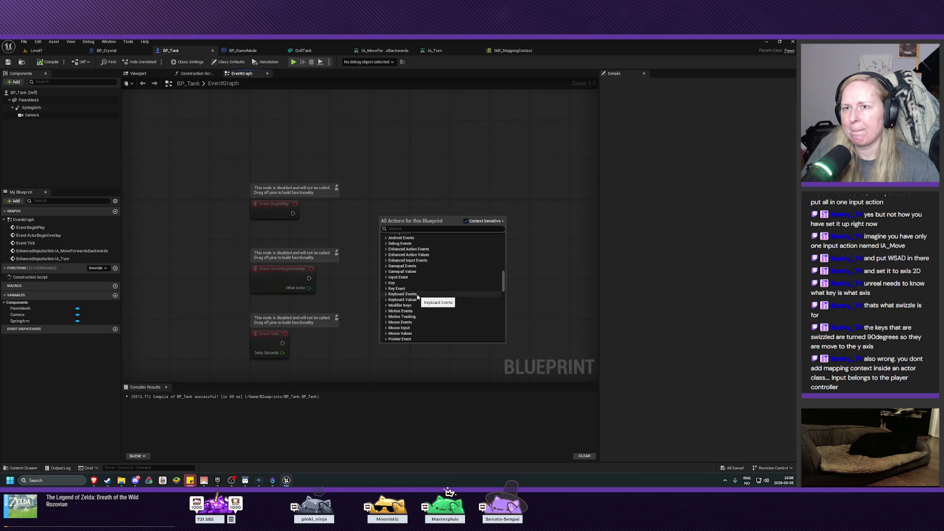
pyautogui.scroll(5, 434, 283)
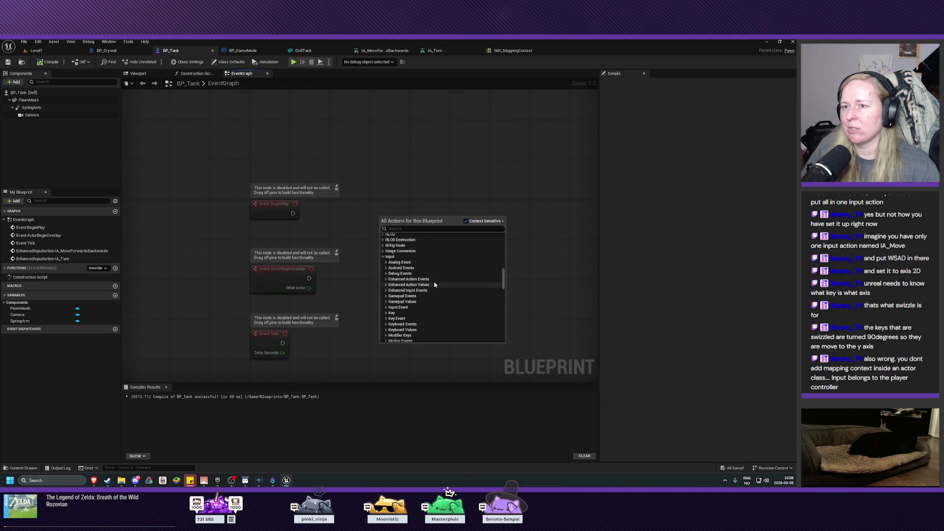
pyautogui.scroll(3, 434, 284)
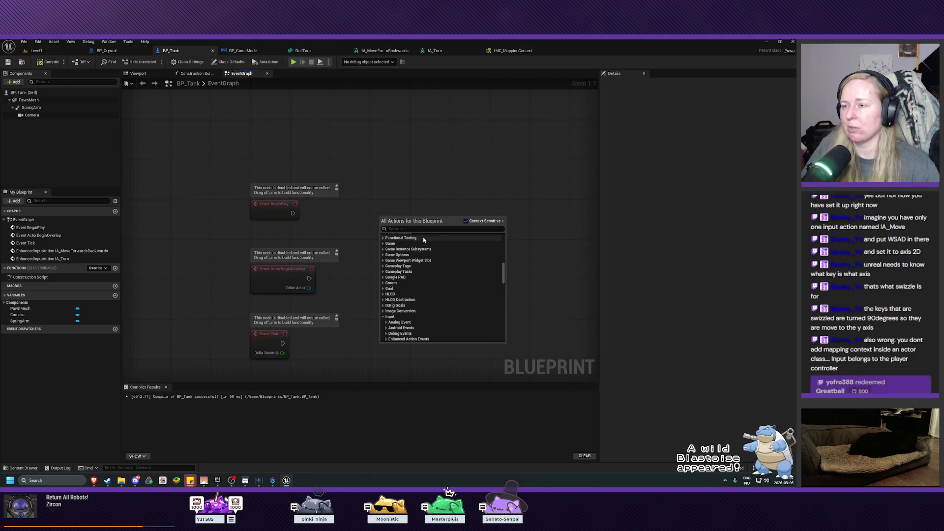
pyautogui.scroll(4, 423, 266)
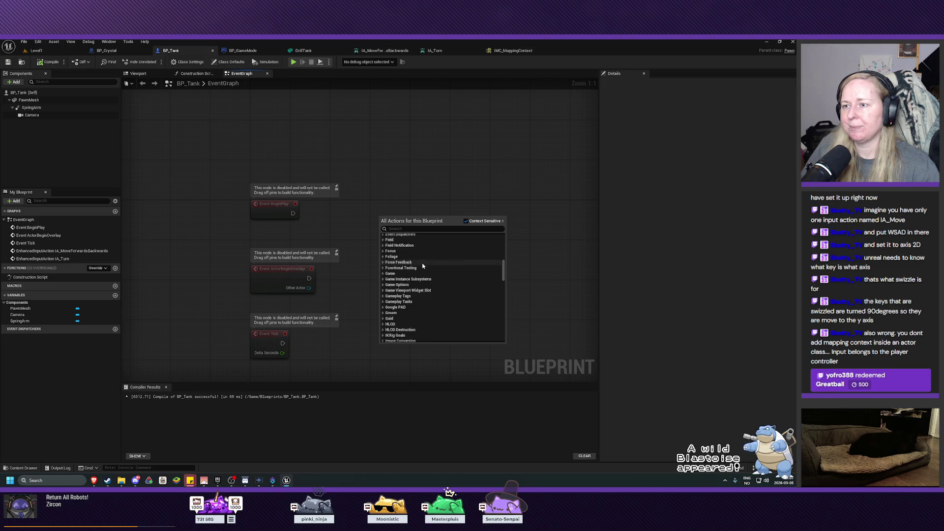
# Search all actions for 'add mapping context', add the node, and set it to IMC_MappingContext.
pyautogui.click(408, 229)
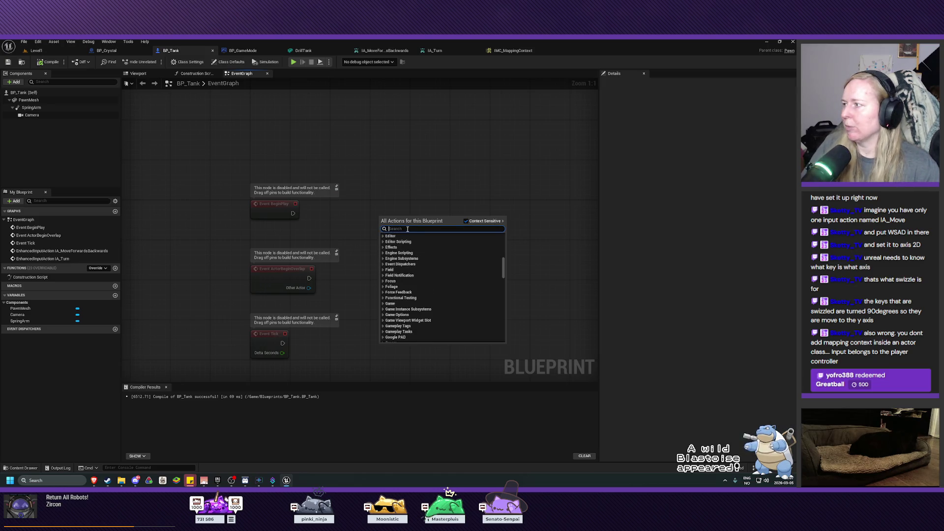
pyautogui.write('add')
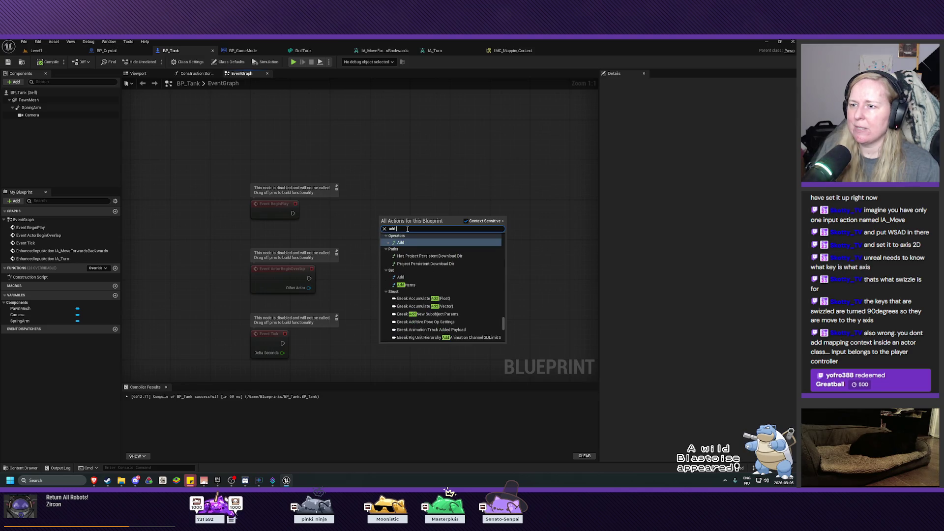
pyautogui.write(' mapping context')
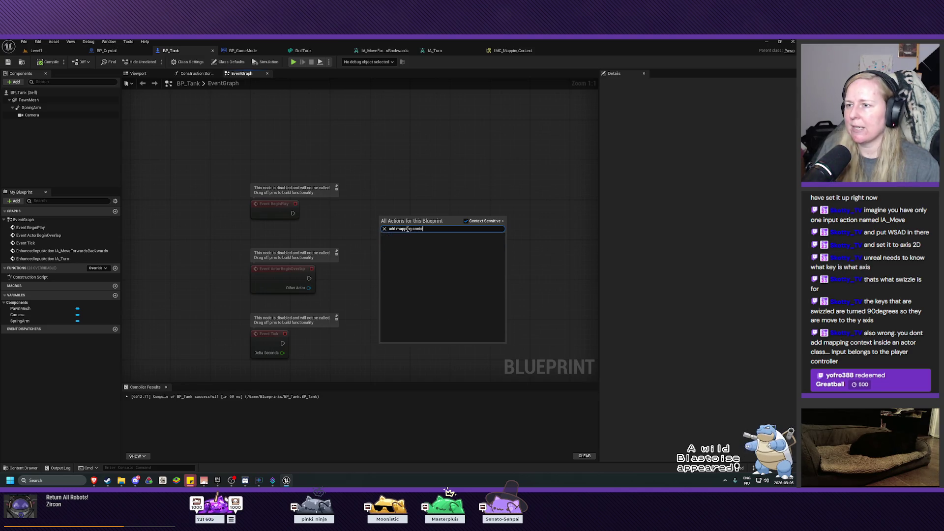
pyautogui.click(466, 223)
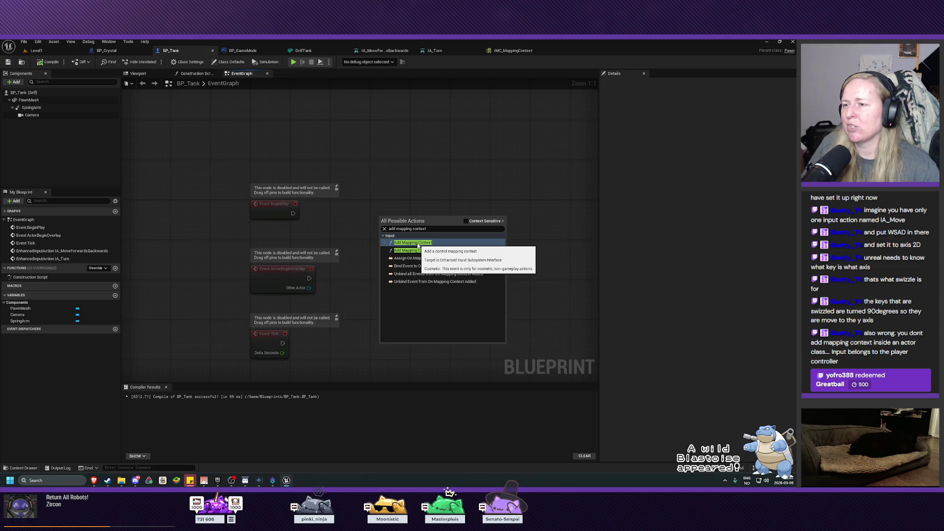
pyautogui.click(418, 244)
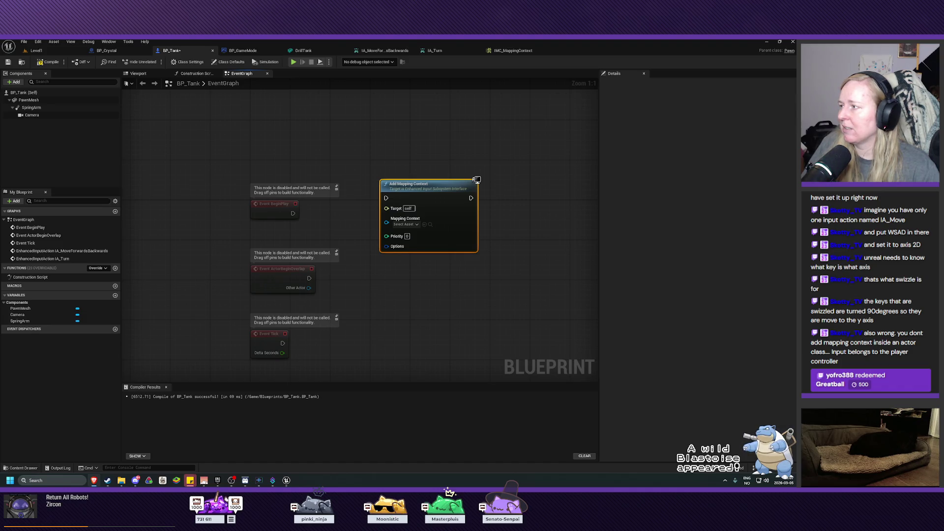
pyautogui.click(405, 224)
pyautogui.click(418, 240)
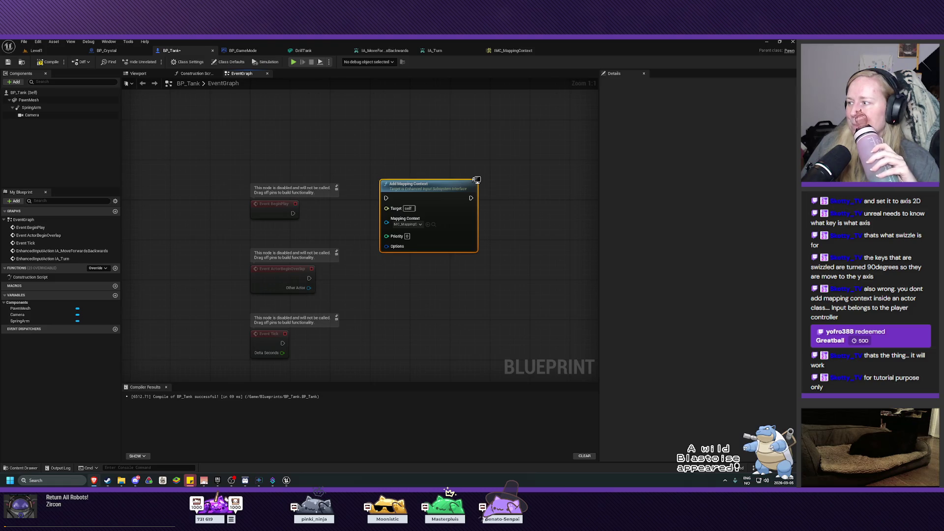
pyautogui.rightClick(321, 237)
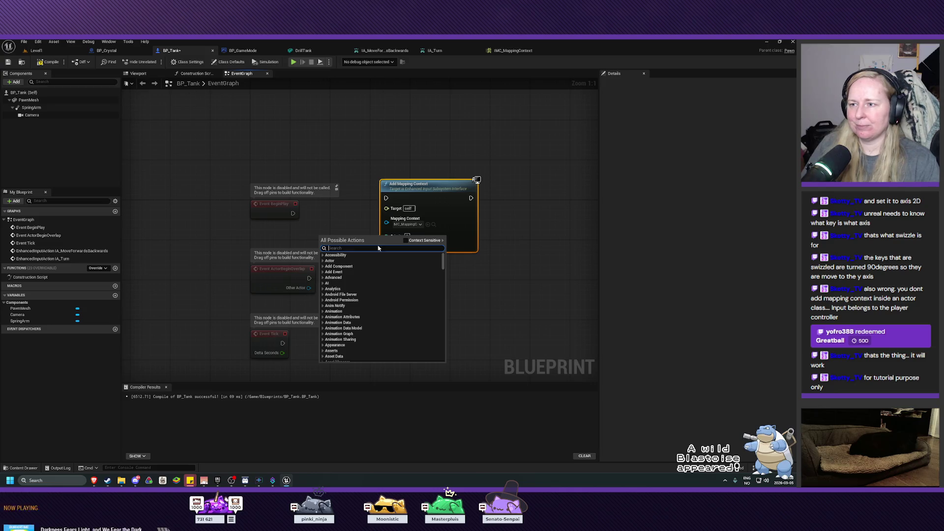
# Add a Get Player Controller node via a context-sensitive 'get pla' search.
pyautogui.click(406, 240)
pyautogui.write('get pla')
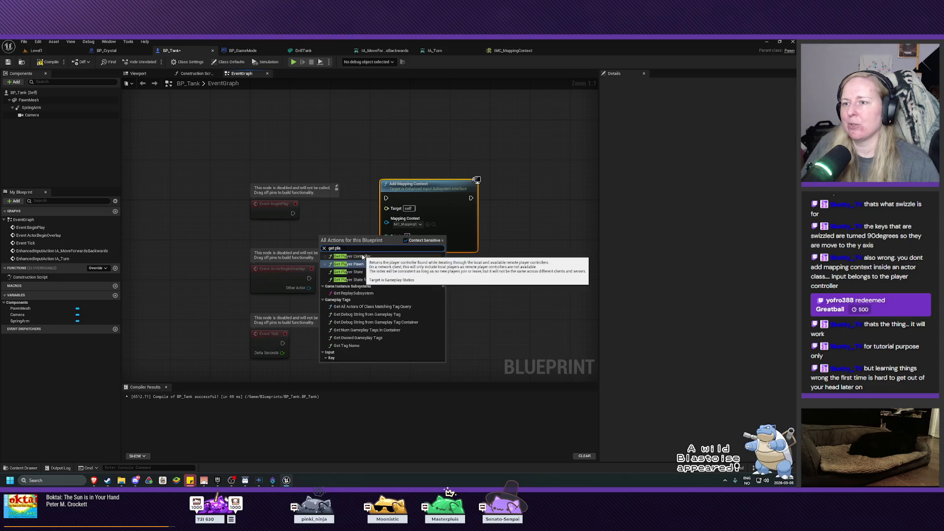
pyautogui.click(350, 256)
pyautogui.moveTo(344, 240)
pyautogui.mouseDown()
pyautogui.moveTo(310, 230)
pyautogui.moveTo(379, 228)
pyautogui.mouseUp()
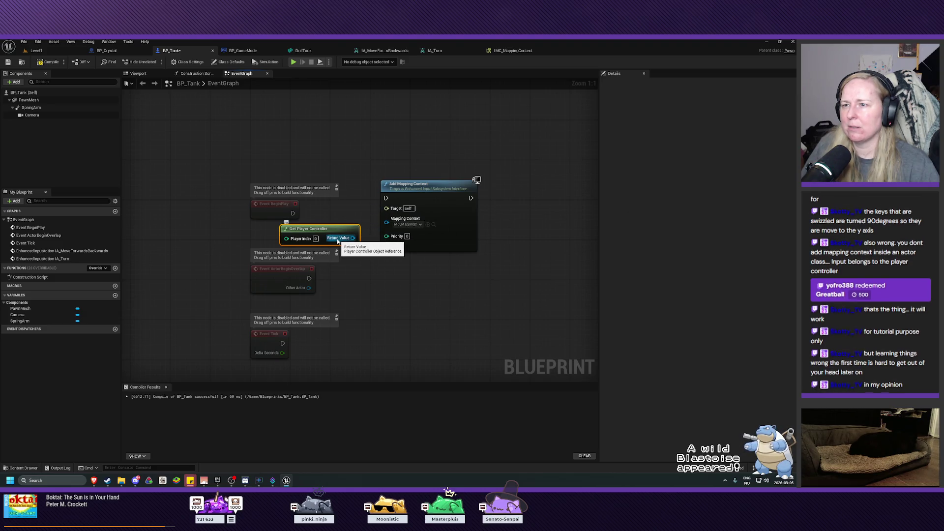
pyautogui.moveTo(386, 208); pyautogui.dragTo(354, 238)
pyautogui.click(553, 213)
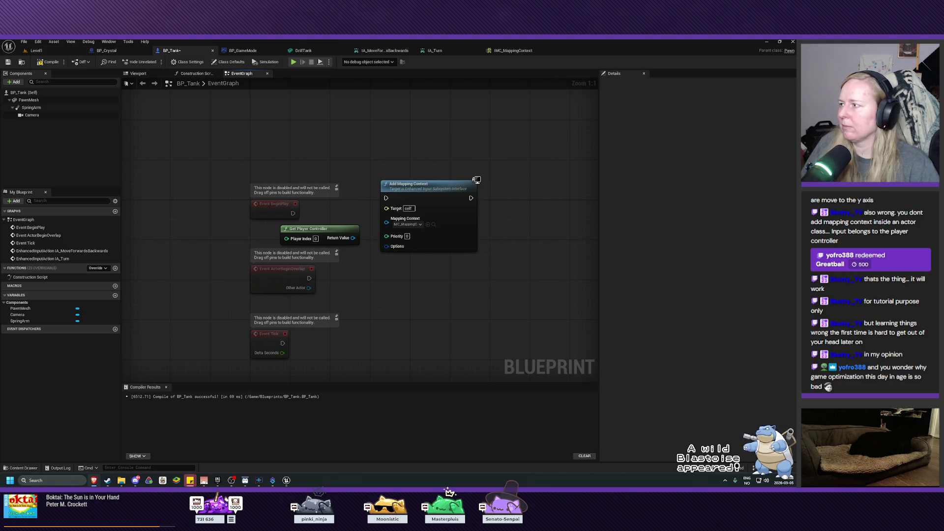
# Arrange Get Player Controller below Event BeginPlay with Add Mapping Context to its right.
pyautogui.moveTo(314, 231)
pyautogui.mouseDown()
pyautogui.moveTo(294, 231)
pyautogui.moveTo(324, 230)
pyautogui.mouseUp()
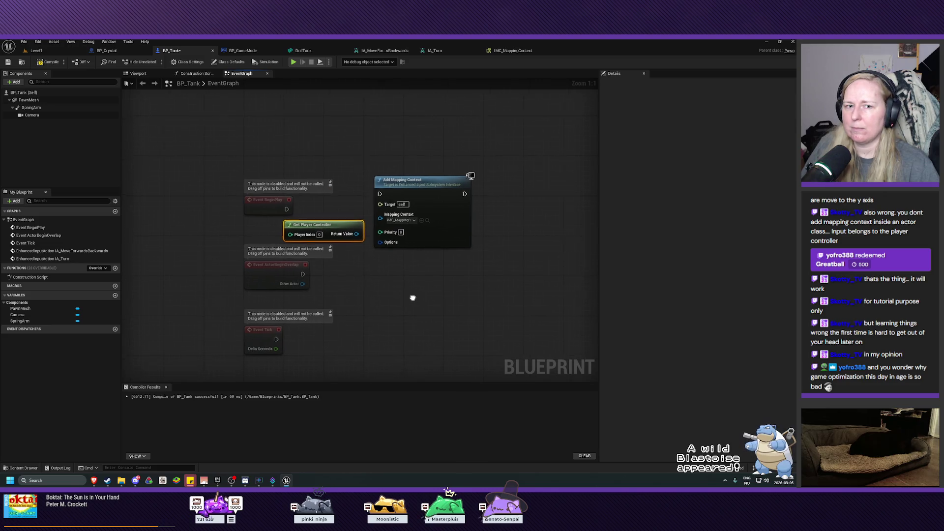
pyautogui.moveTo(415, 300); pyautogui.dragTo(353, 287)
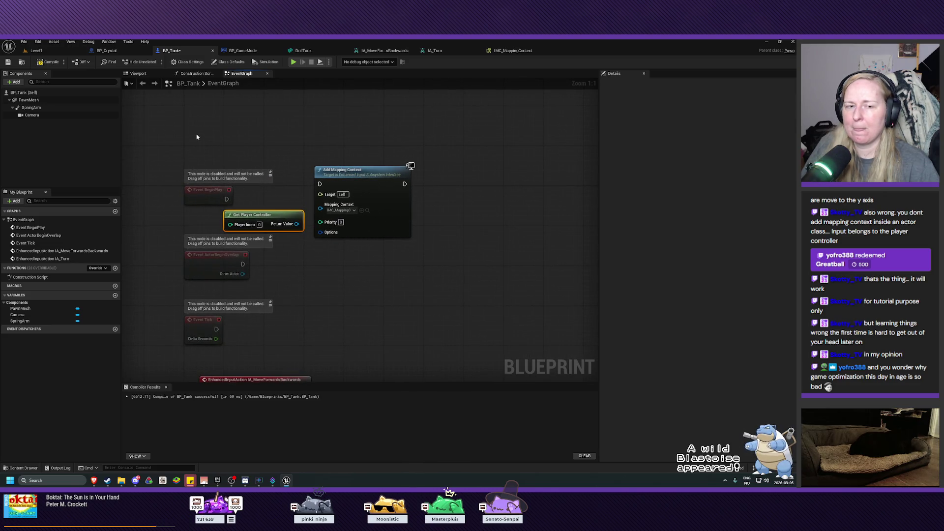
pyautogui.moveTo(170, 142)
pyautogui.mouseDown()
pyautogui.moveTo(181, 154)
pyautogui.moveTo(391, 214)
pyautogui.mouseUp()
pyautogui.moveTo(348, 182); pyautogui.dragTo(340, 148)
pyautogui.click(270, 182)
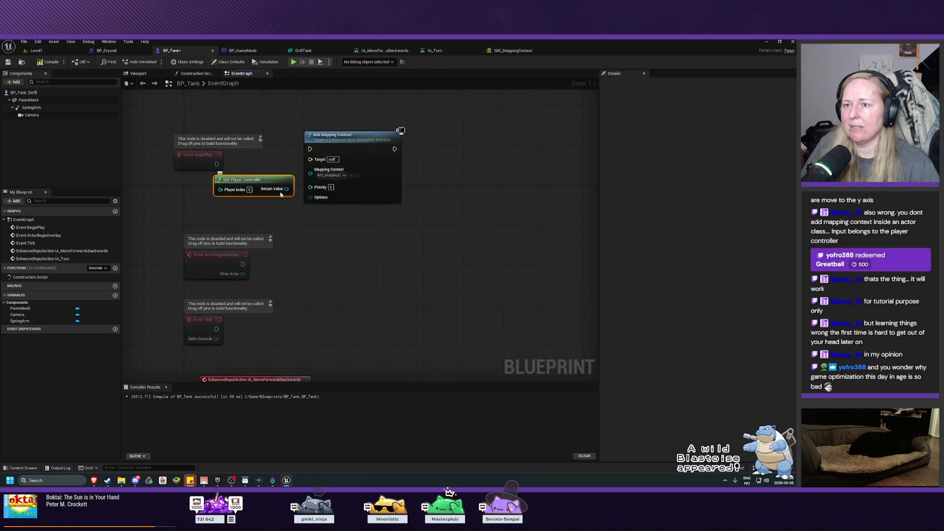
pyautogui.moveTo(265, 182); pyautogui.dragTo(270, 198)
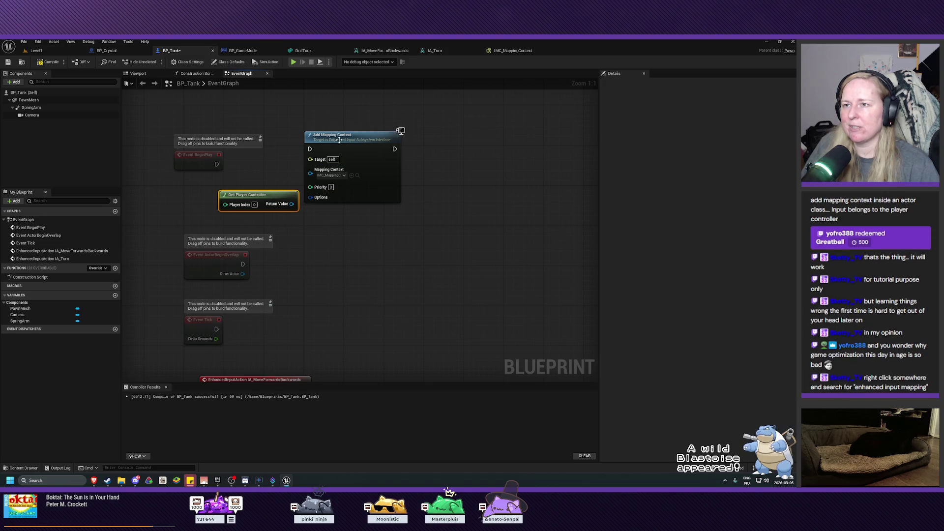
pyautogui.moveTo(339, 136); pyautogui.dragTo(378, 139)
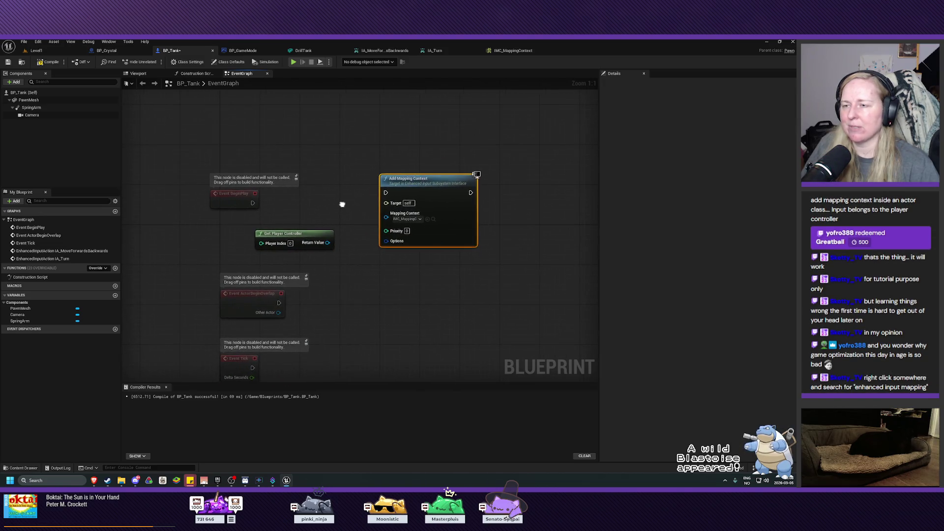
pyautogui.moveTo(429, 185); pyautogui.dragTo(419, 184)
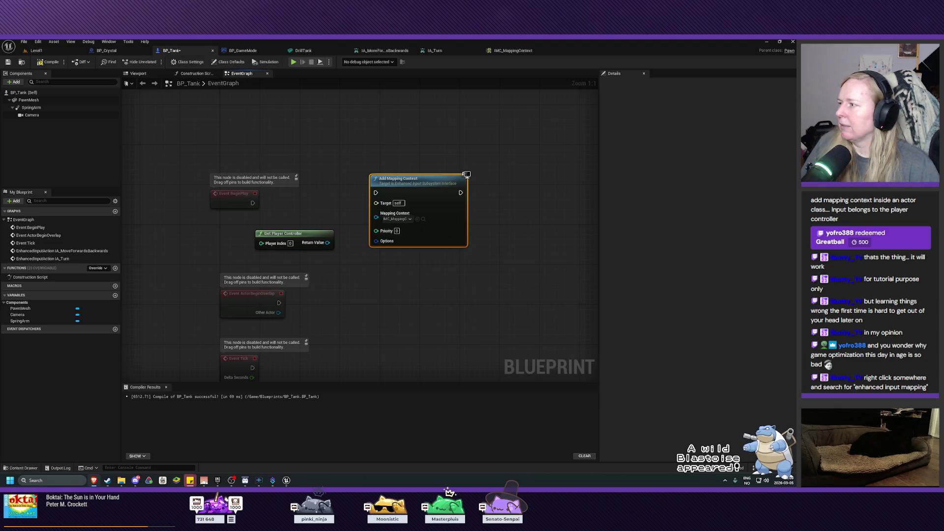
# Add an Enhanced Input Local Player Subsystem node from Get Player Controller, wired to Add Mapping Context's Target.
pyautogui.moveTo(286, 232)
pyautogui.mouseDown()
pyautogui.moveTo(261, 232)
pyautogui.moveTo(328, 249)
pyautogui.mouseUp()
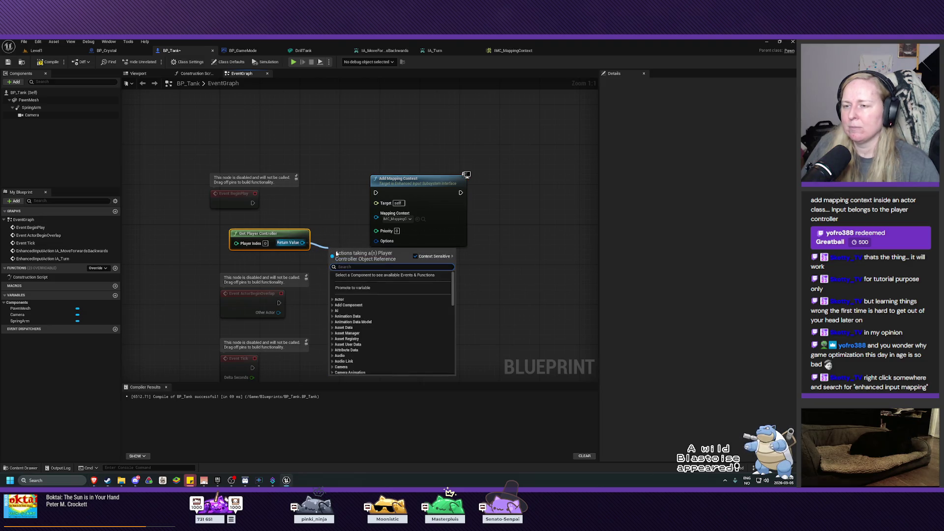
pyautogui.write('get en')
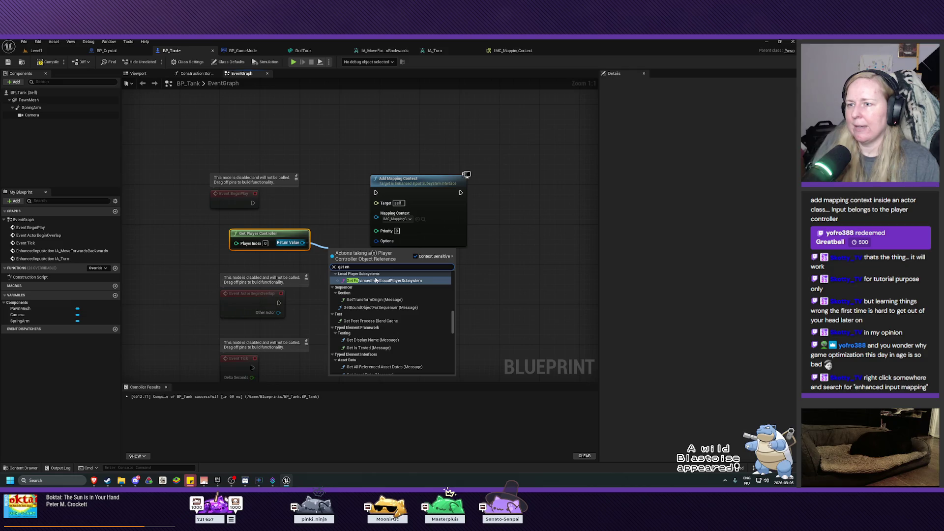
pyautogui.click(375, 280)
pyautogui.moveTo(408, 180); pyautogui.dragTo(452, 180)
pyautogui.moveTo(389, 266)
pyautogui.mouseDown()
pyautogui.moveTo(454, 226)
pyautogui.moveTo(458, 218)
pyautogui.moveTo(420, 206)
pyautogui.mouseUp()
pyautogui.moveTo(350, 286); pyautogui.dragTo(351, 248)
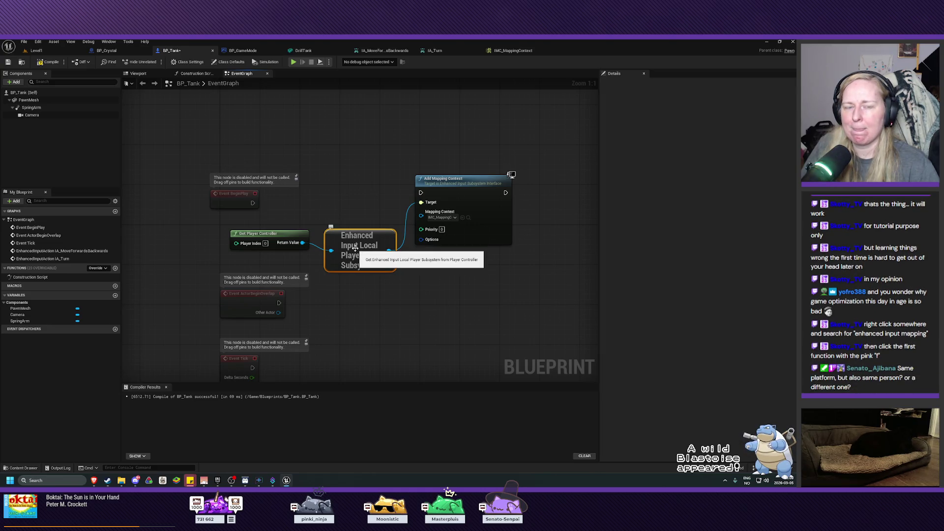
# Search all actions for 'enhanced input' and scroll to the Local Player Subsystems category.
pyautogui.rightClick(384, 295)
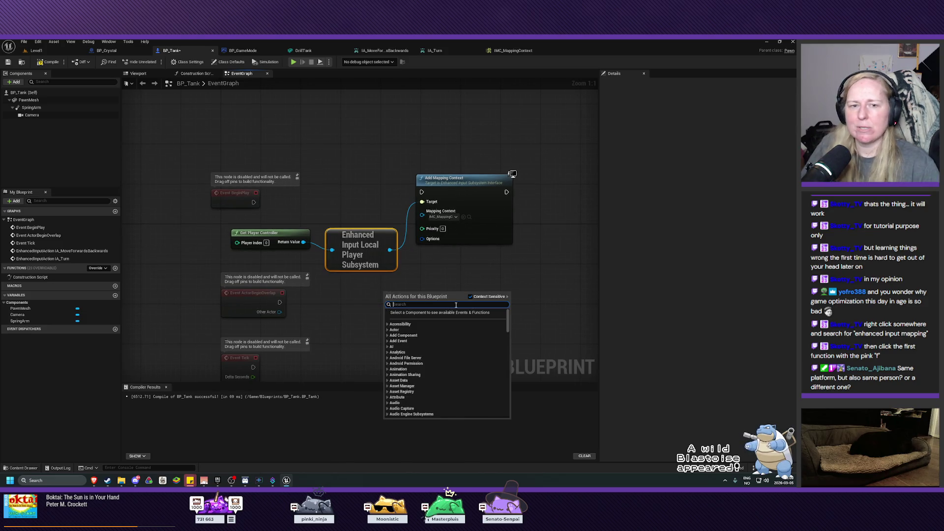
pyautogui.write('enha')
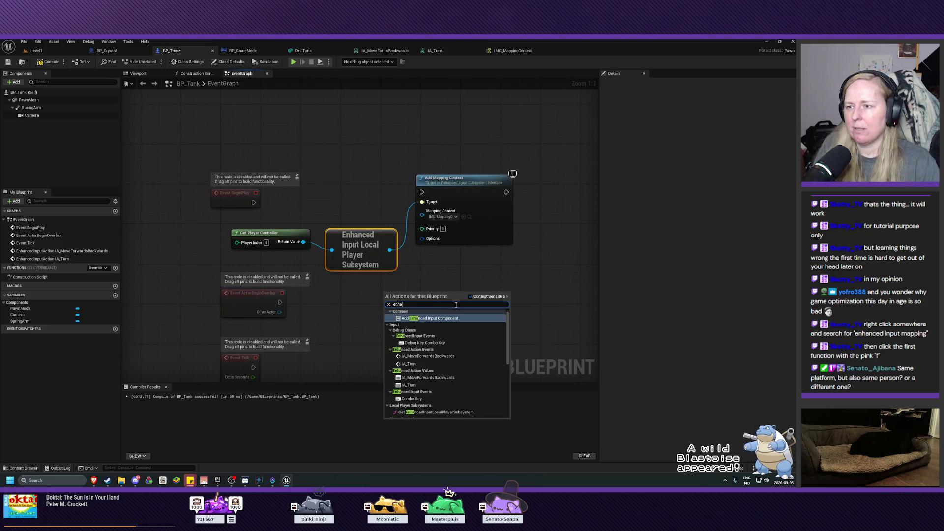
pyautogui.write('nced input ma')
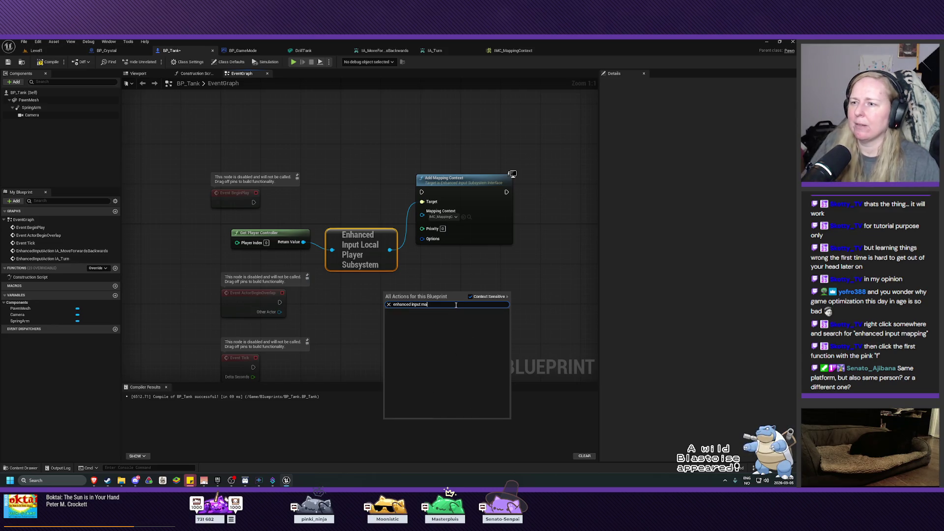
pyautogui.click(471, 297)
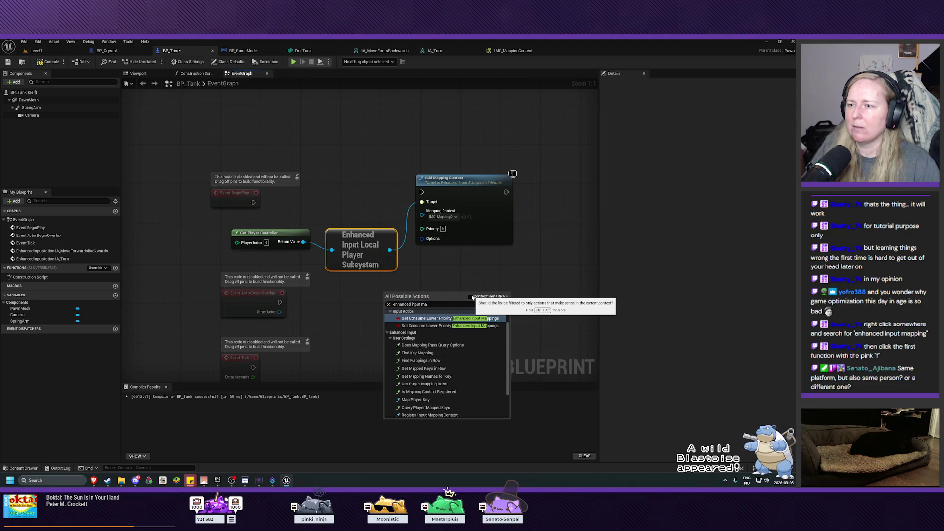
pyautogui.click(438, 304)
pyautogui.click(440, 304)
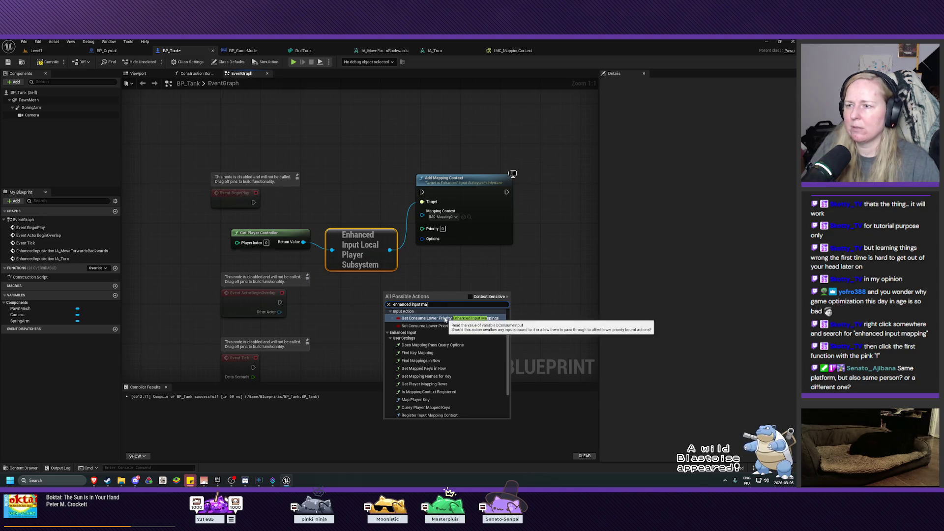
pyautogui.write('pping')
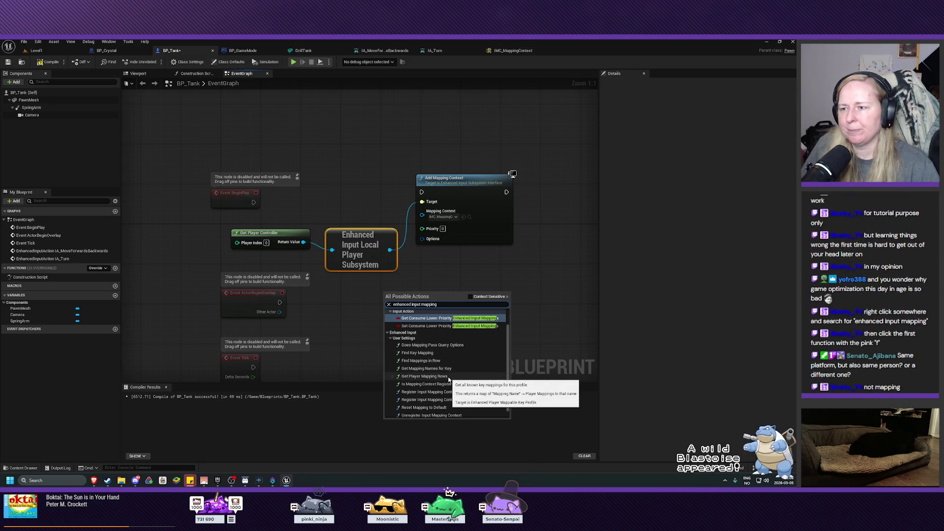
pyautogui.press('BackSpace')
pyautogui.press('BackSpace')
pyautogui.press('BackSpace')
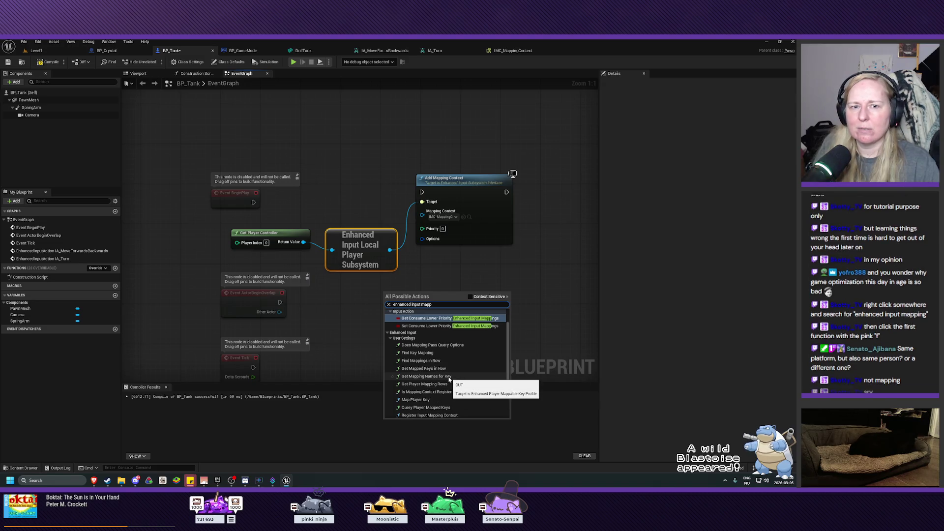
pyautogui.press('BackSpace')
pyautogui.press('BackSpace')
pyautogui.press('BackSpace')
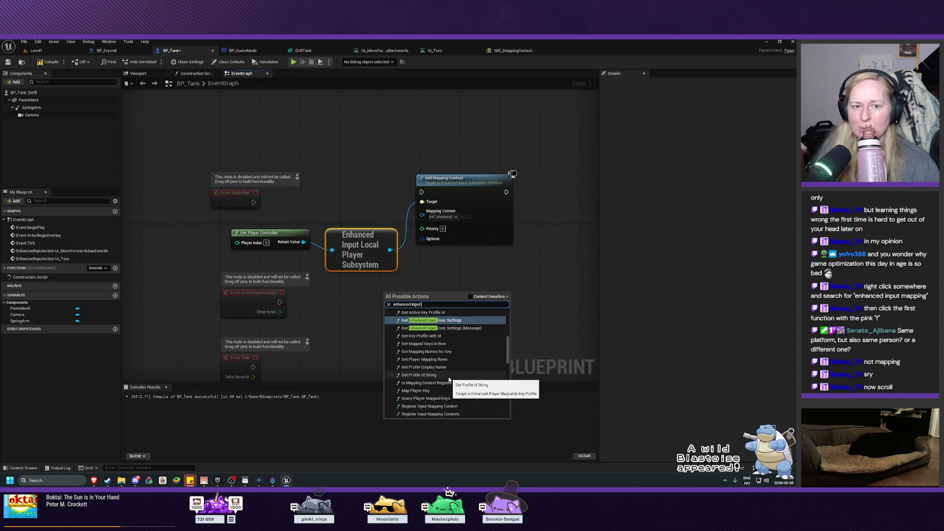
pyautogui.scroll(-4, 447, 383)
pyautogui.scroll(-5, 445, 385)
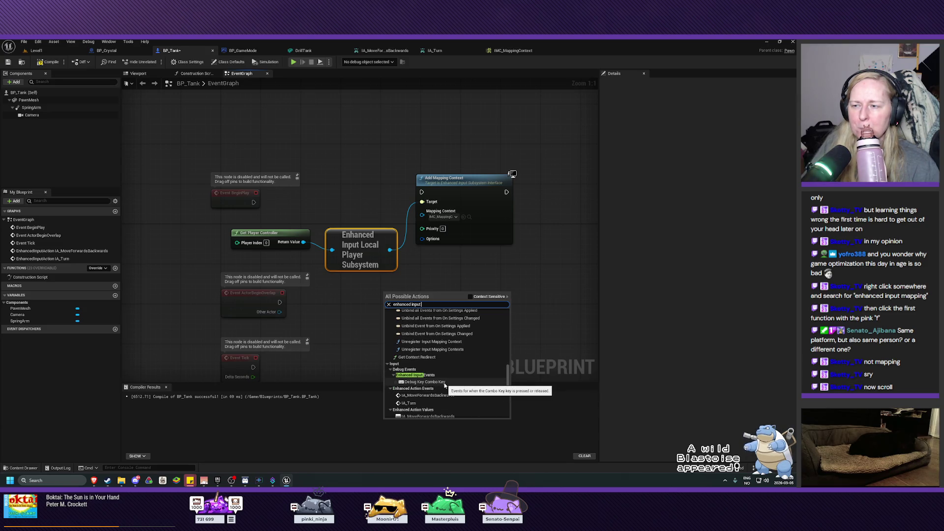
pyautogui.scroll(-4, 445, 385)
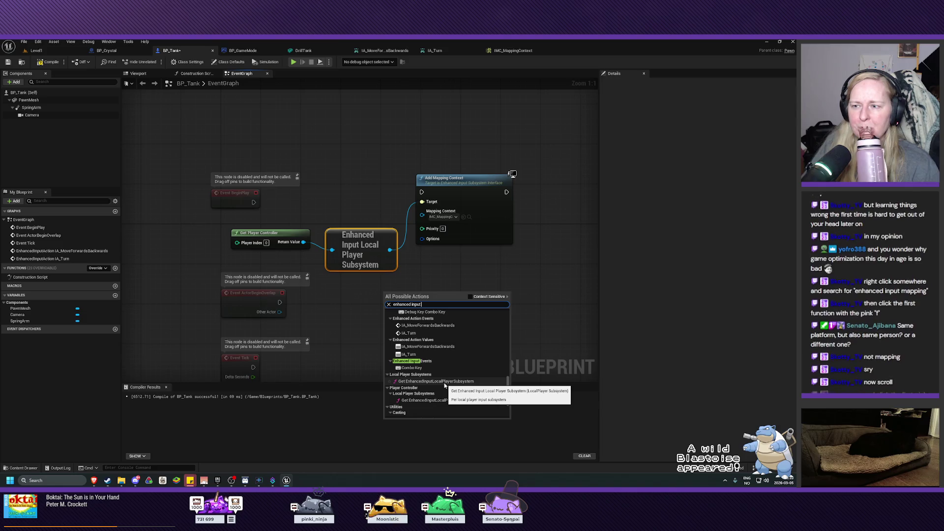
pyautogui.scroll(-1, 444, 385)
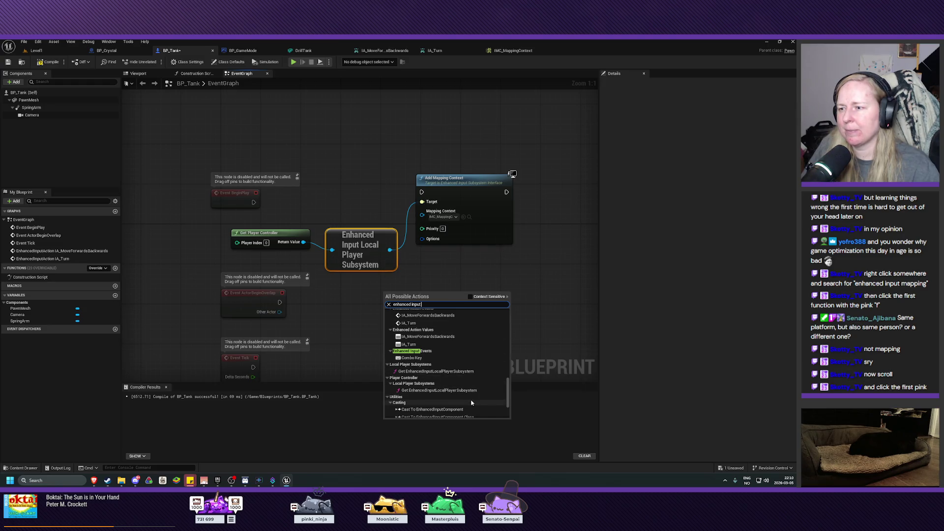
# Add a standalone Get Enhanced Input Local Player Subsystem node wired into Add Mapping Context.
pyautogui.click(455, 370)
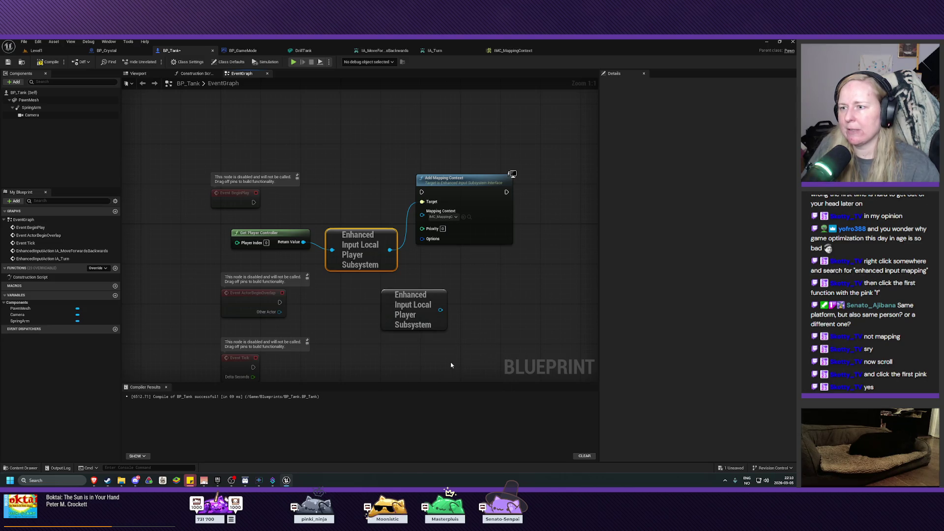
pyautogui.moveTo(416, 321); pyautogui.dragTo(368, 318)
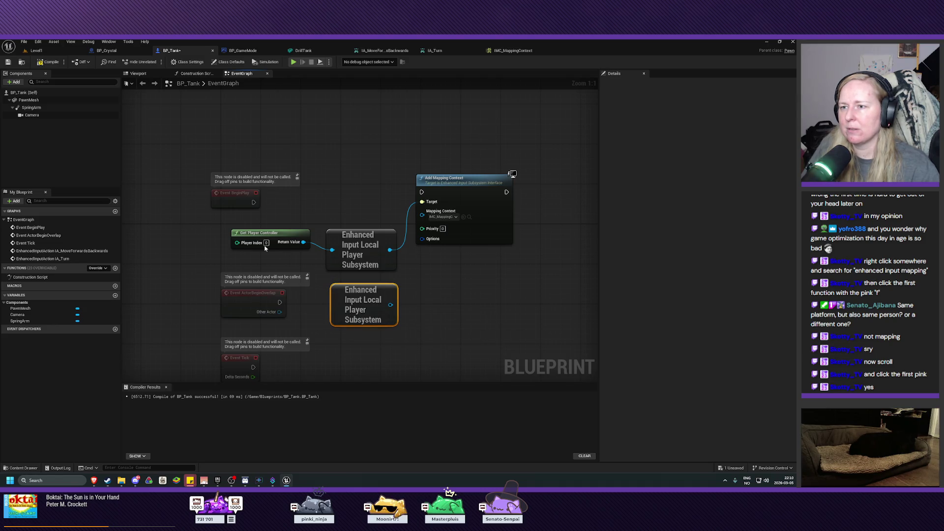
pyautogui.moveTo(363, 288)
pyautogui.mouseDown()
pyautogui.moveTo(358, 178)
pyautogui.moveTo(420, 212)
pyautogui.moveTo(422, 202)
pyautogui.mouseUp()
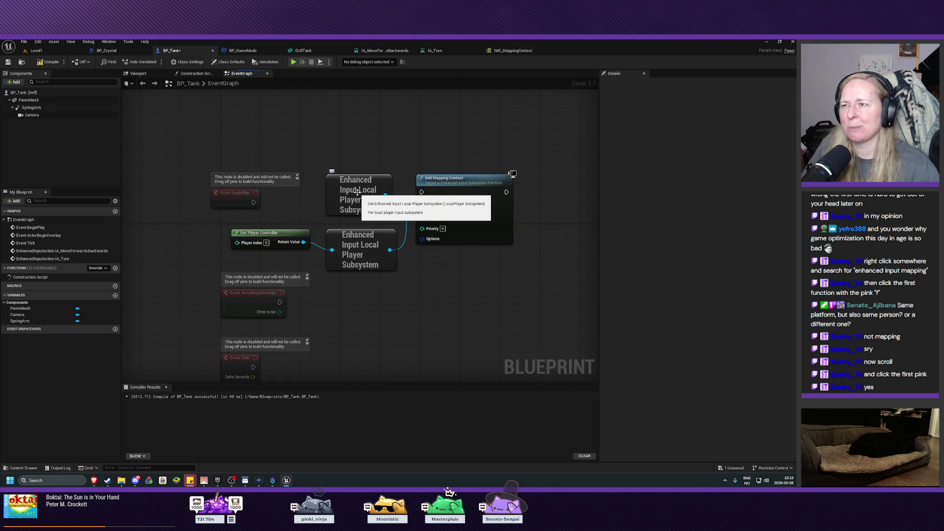
# Delete Get Player Controller and the old subsystem node, then tidy the remaining nodes.
pyautogui.click(358, 192)
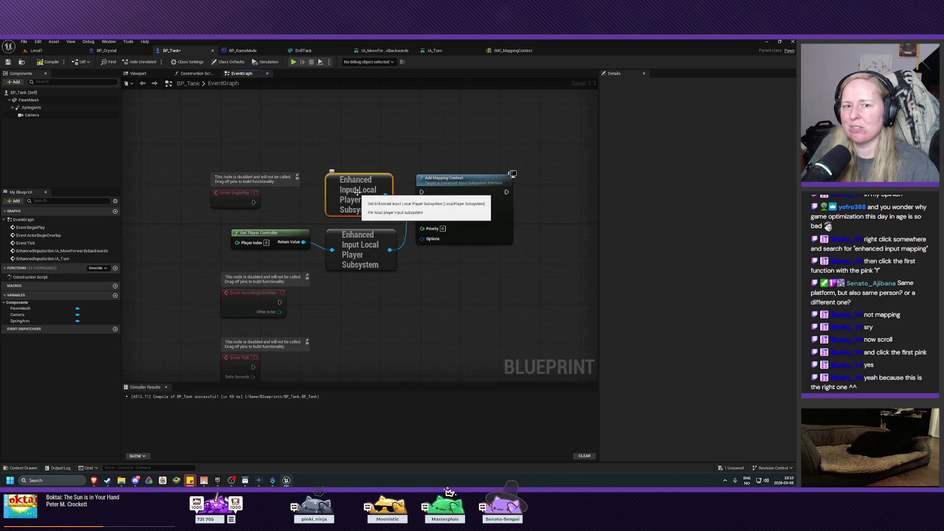
pyautogui.moveTo(411, 291); pyautogui.dragTo(278, 236)
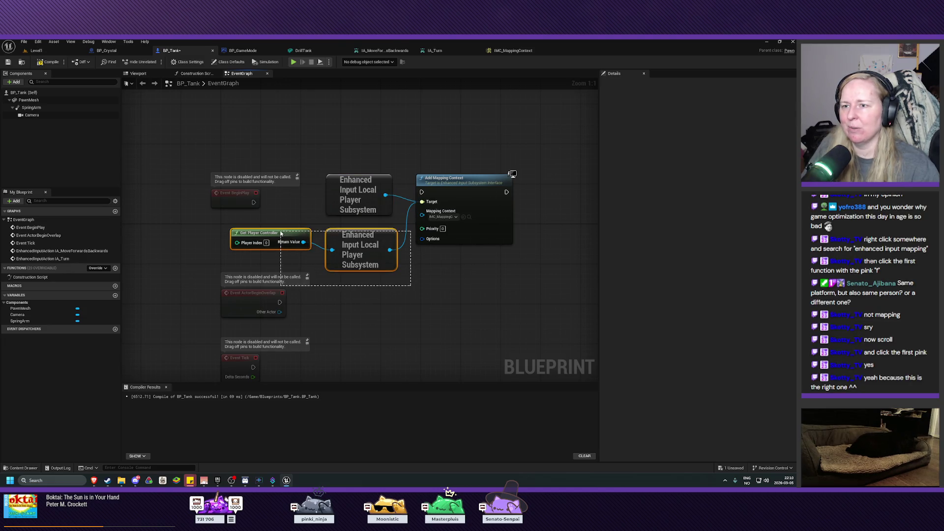
pyautogui.keyDown('ctrl'); pyautogui.click(344, 265); pyautogui.keyUp('ctrl')
pyautogui.press('Delete')
pyautogui.click(349, 253)
pyautogui.press('Delete')
pyautogui.moveTo(348, 199)
pyautogui.mouseDown()
pyautogui.moveTo(344, 221)
pyautogui.moveTo(268, 245)
pyautogui.mouseUp()
pyautogui.moveTo(503, 217); pyautogui.dragTo(448, 217)
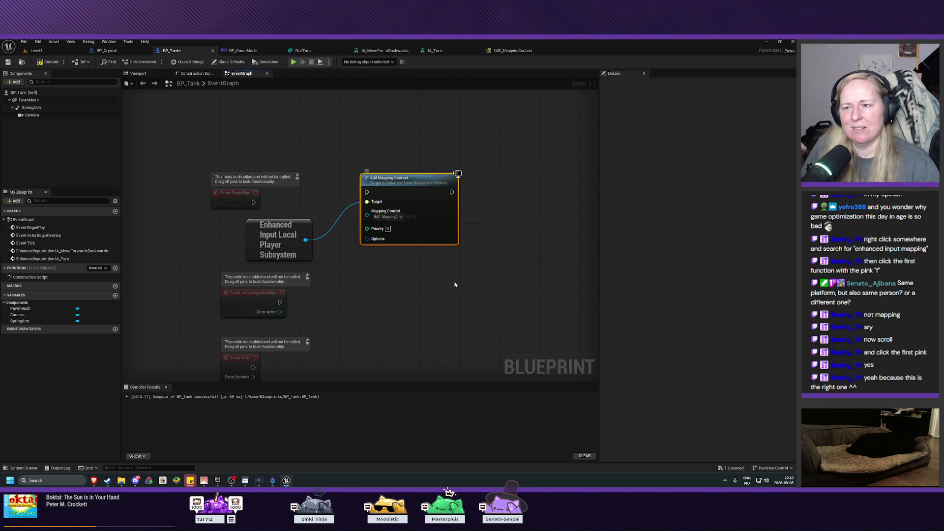
pyautogui.click(428, 277)
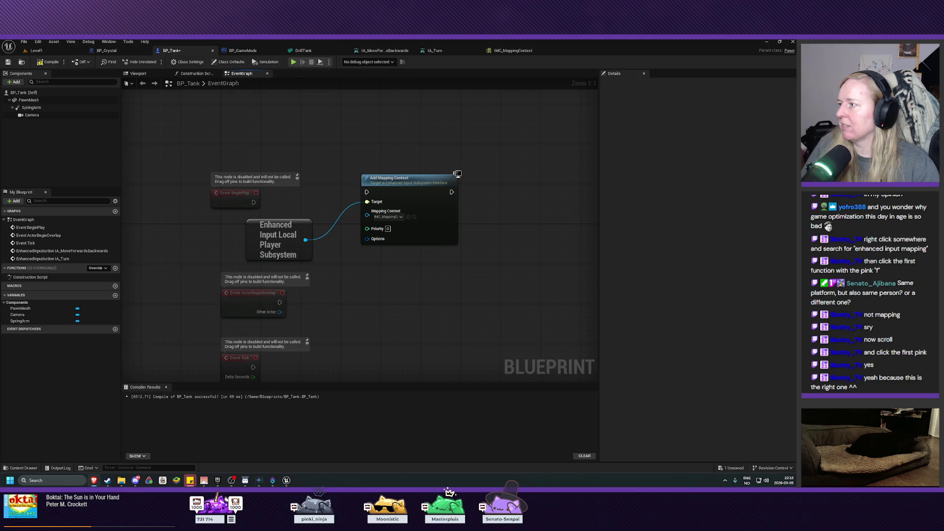
# Wire Event BeginPlay's exec into Add Mapping Context, then compile and save BP_Tank.
pyautogui.moveTo(255, 201); pyautogui.dragTo(366, 192)
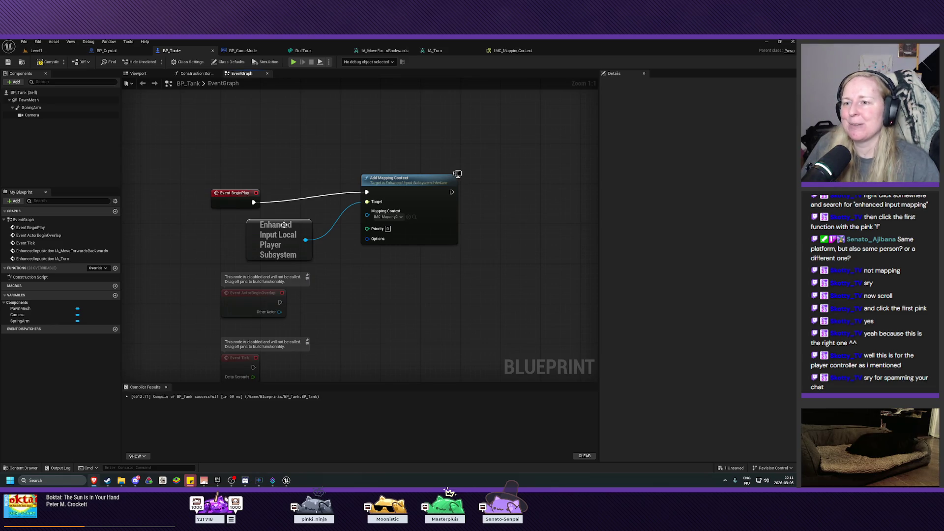
pyautogui.moveTo(291, 223); pyautogui.dragTo(307, 224)
pyautogui.click(48, 61)
pyautogui.click(8, 63)
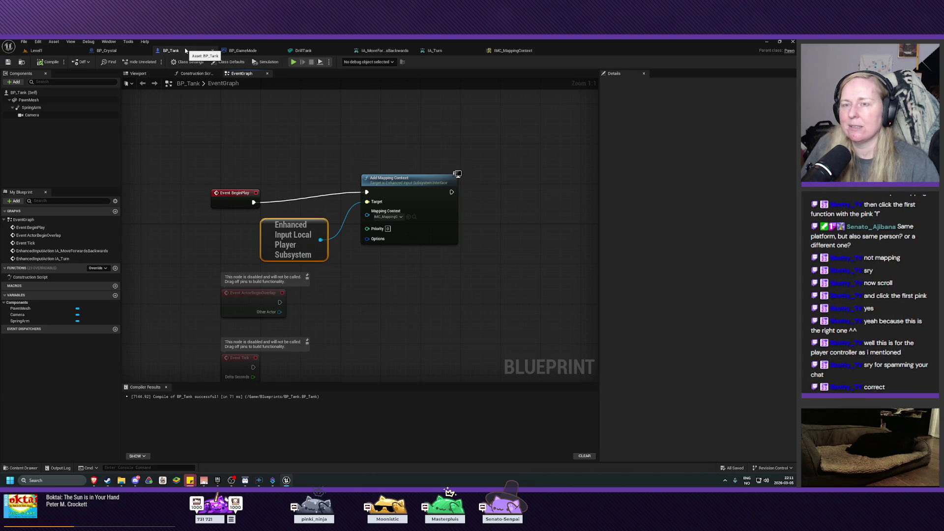
# Play-test Level1, clear and close the Message Log with the Accessed None error, and return to BP_Tank.
pyautogui.click(46, 53)
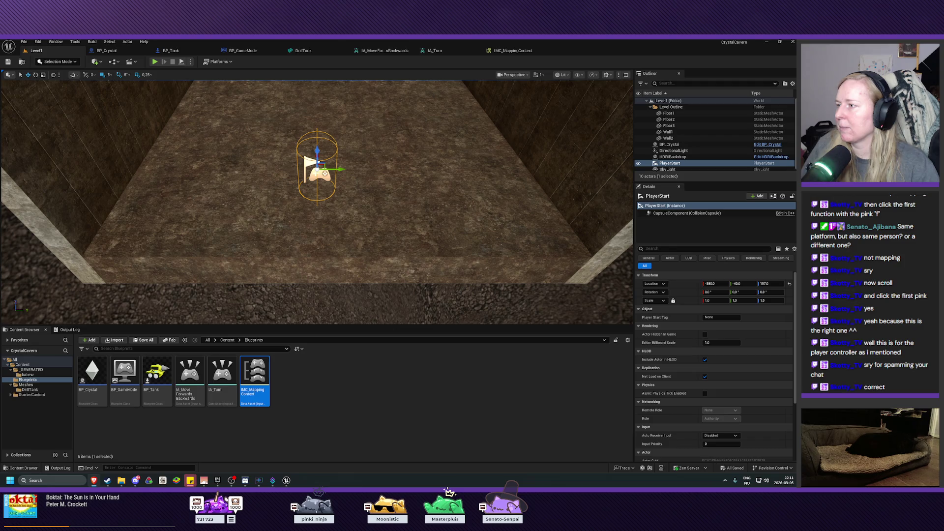
pyautogui.click(199, 51)
pyautogui.click(41, 51)
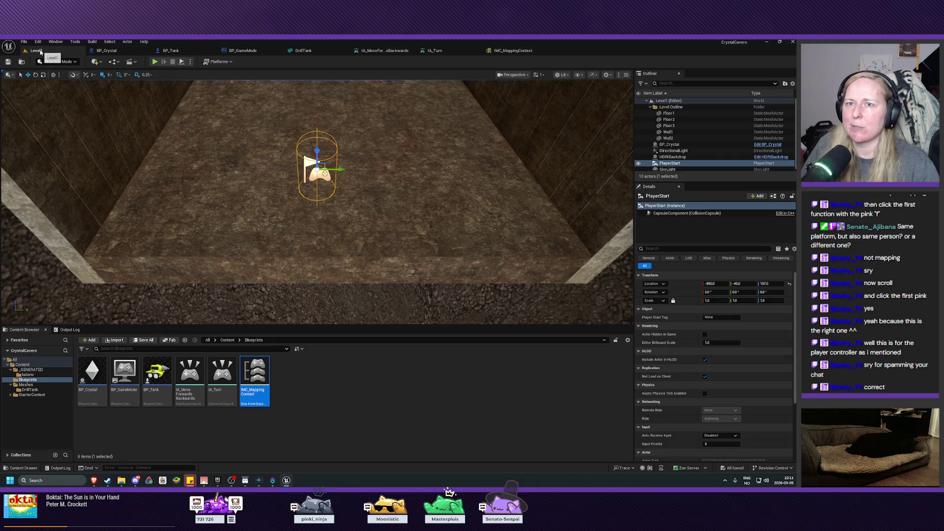
pyautogui.click(155, 61)
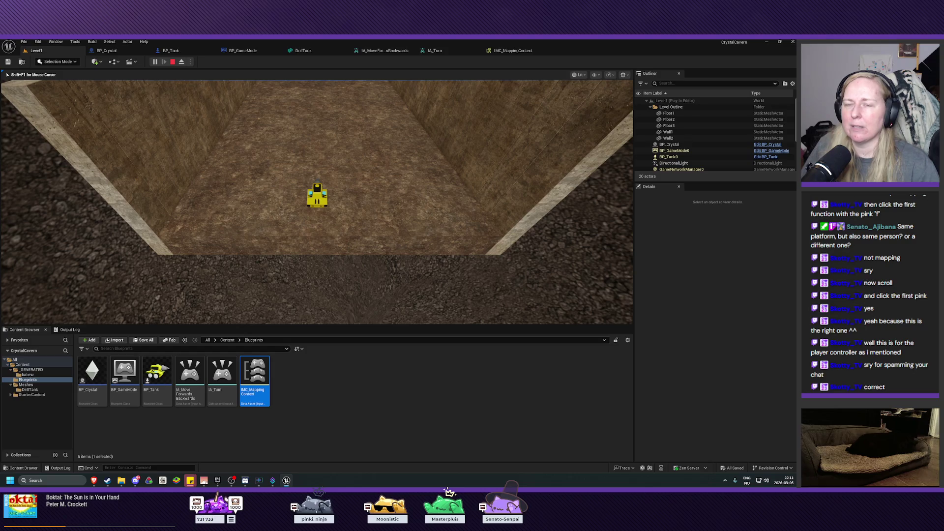
pyautogui.press('Escape')
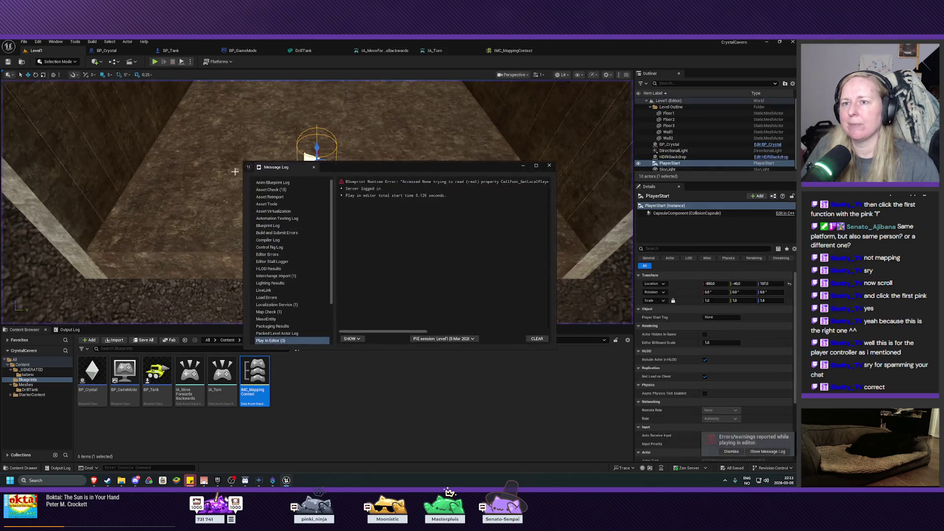
pyautogui.click(537, 338)
pyautogui.click(549, 166)
pyautogui.scroll(-6, 227, 100)
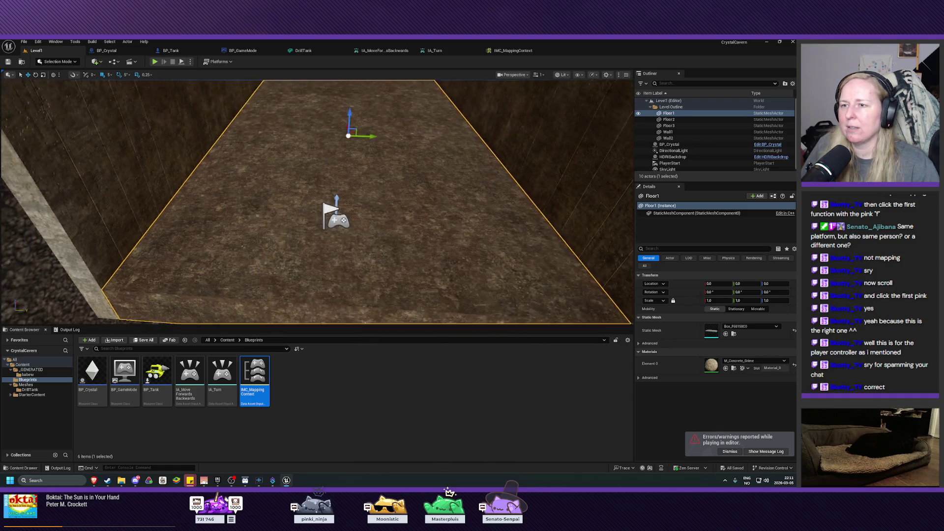
pyautogui.click(173, 50)
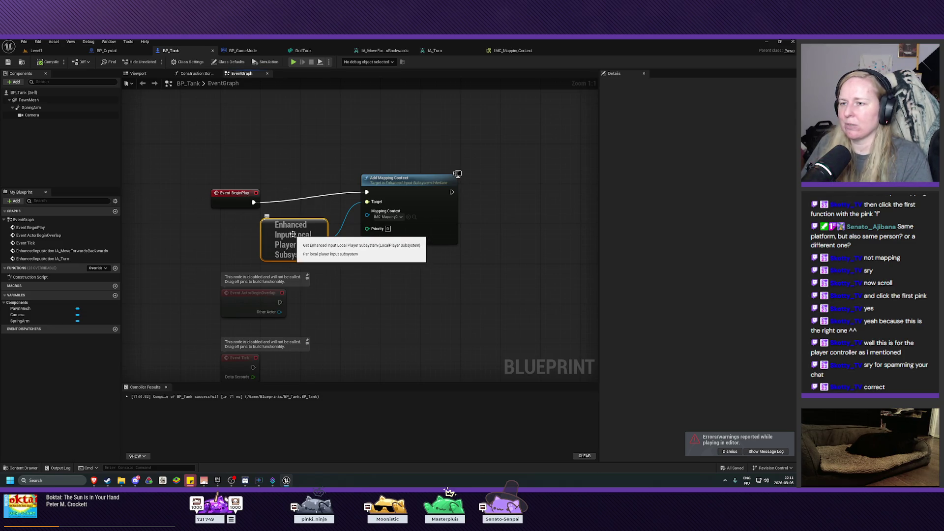
# Undo back to Get Player Controller feeding the subsystem, delete the extra subsystem node, and play-test Level1.
pyautogui.hotkey('ctrl', 'z')
pyautogui.hotkey('ctrl', 'z')
pyautogui.hotkey('ctrl', 'z')
pyautogui.hotkey('ctrl', 'z')
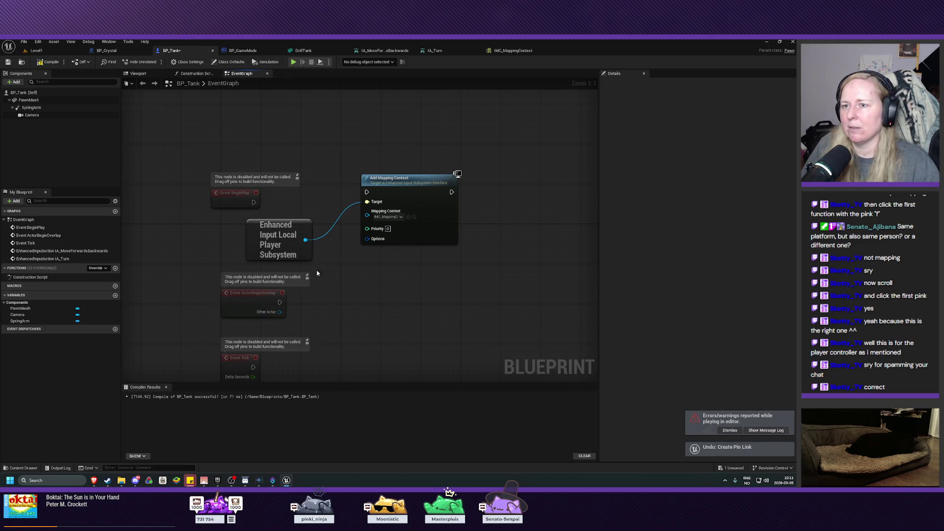
pyautogui.hotkey('ctrl', 'z')
pyautogui.hotkey('ctrl', 'z')
pyautogui.hotkey('ctrl', 'z')
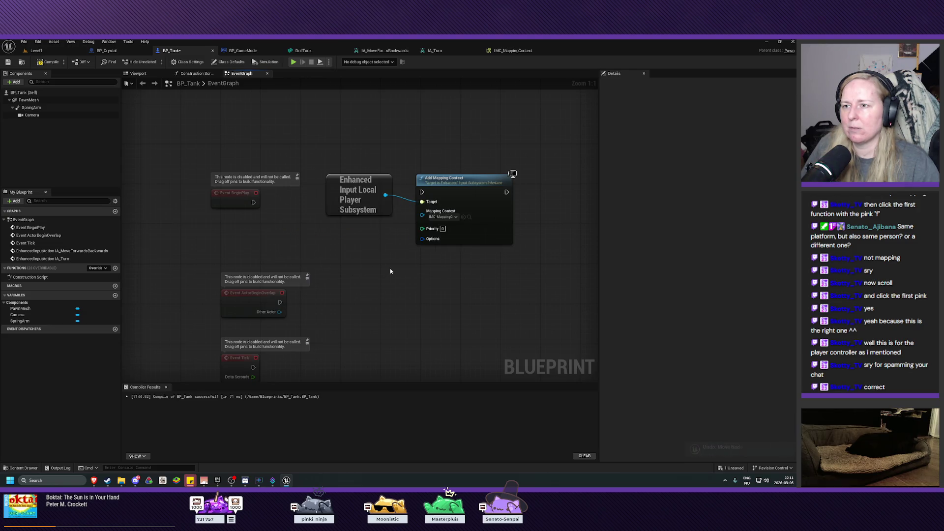
pyautogui.click(354, 194)
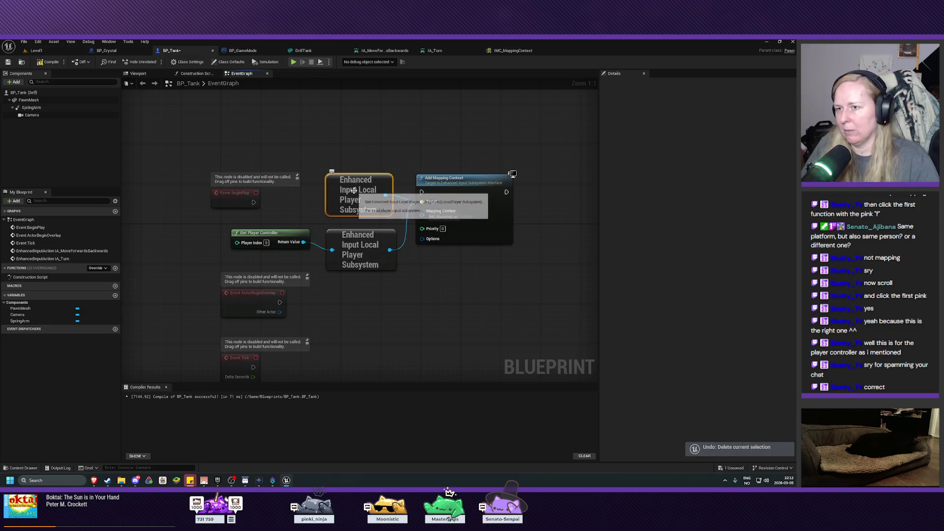
pyautogui.press('Delete')
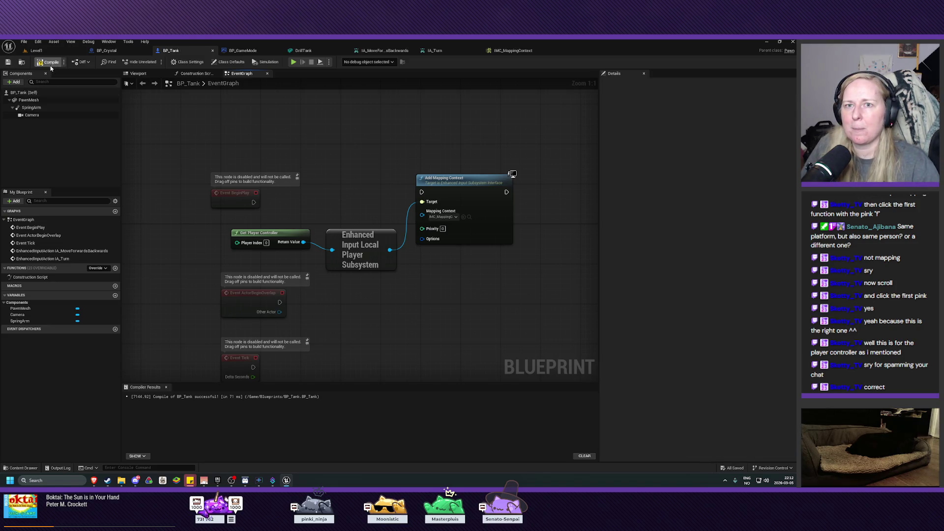
pyautogui.click(39, 50)
pyautogui.click(155, 62)
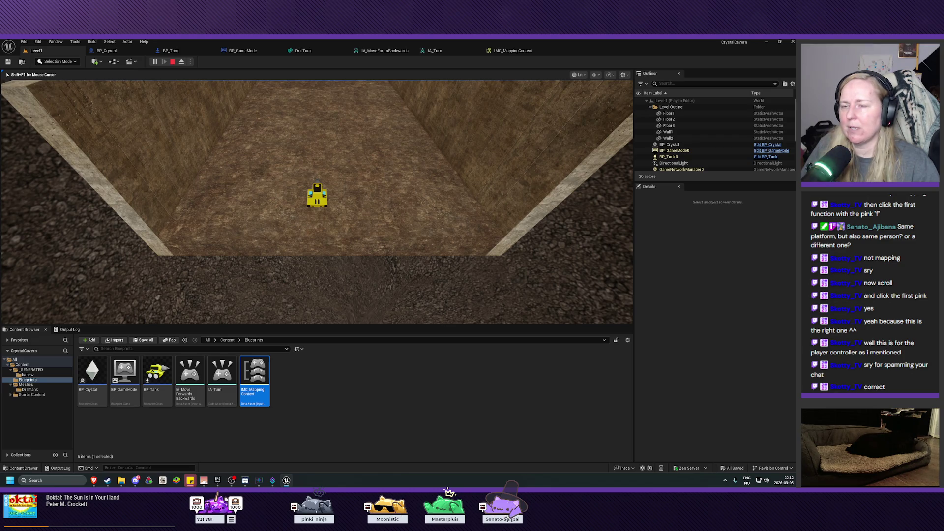
# End the play session and connect BP_Tank's Event BeginPlay exec pin to Add Mapping Context.
pyautogui.press('Escape')
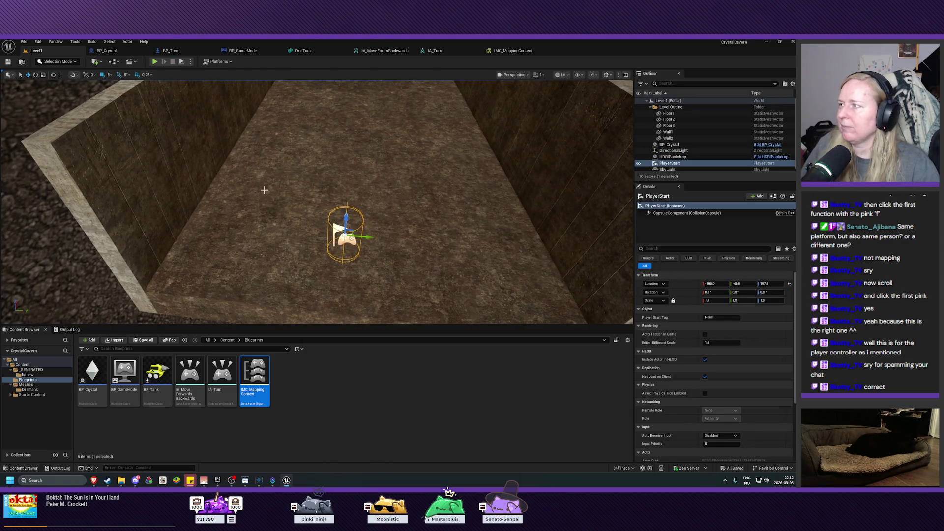
pyautogui.click(170, 51)
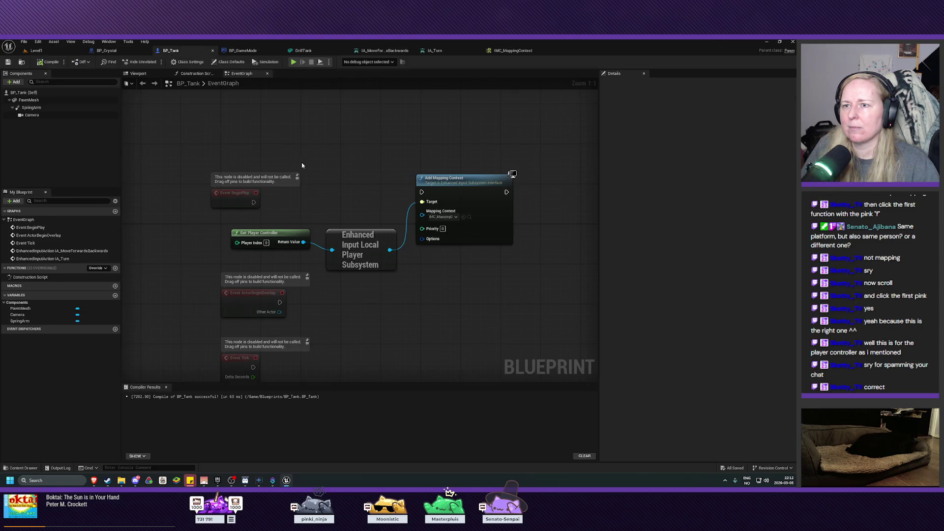
pyautogui.moveTo(347, 194)
pyautogui.mouseDown()
pyautogui.moveTo(321, 185)
pyautogui.moveTo(320, 206)
pyautogui.mouseUp()
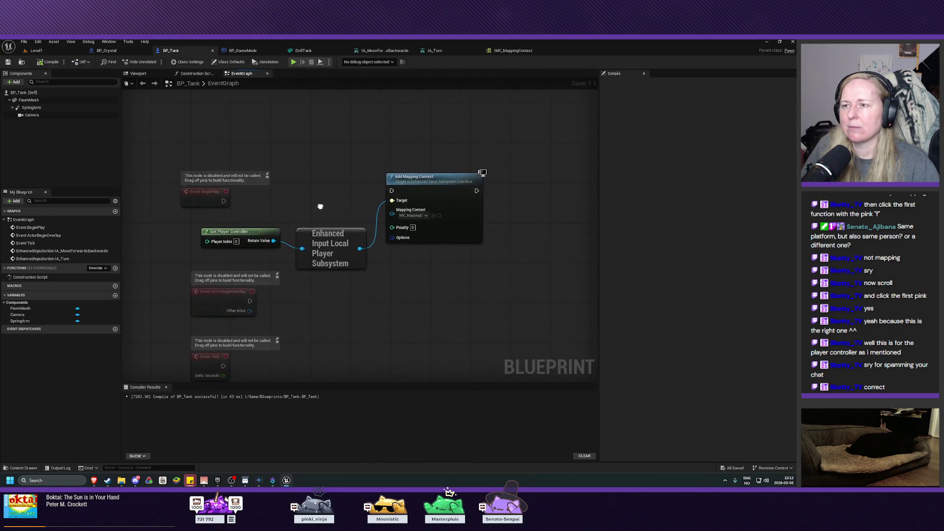
pyautogui.moveTo(224, 201)
pyautogui.mouseDown()
pyautogui.moveTo(379, 200)
pyautogui.moveTo(392, 192)
pyautogui.mouseUp()
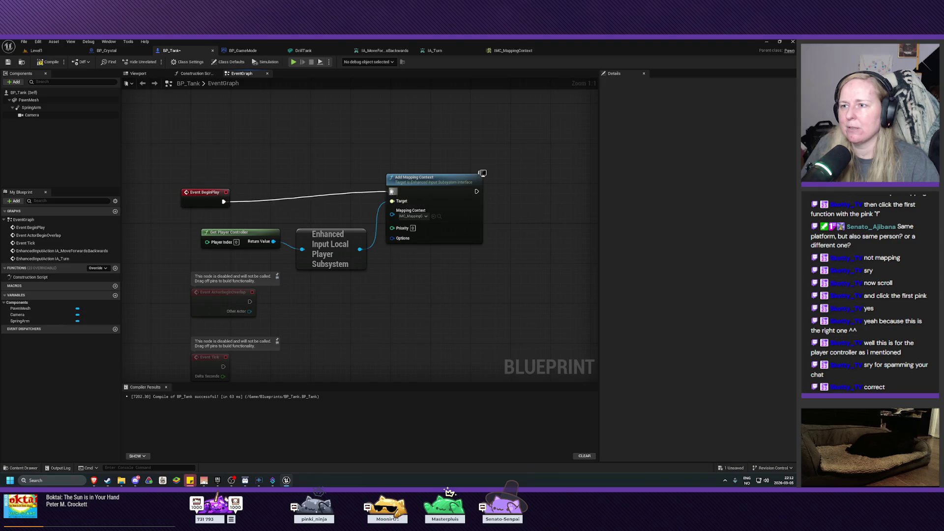
# Compile and save BP_Tank, then play-test the level pressing S and return to its graph.
pyautogui.click(48, 62)
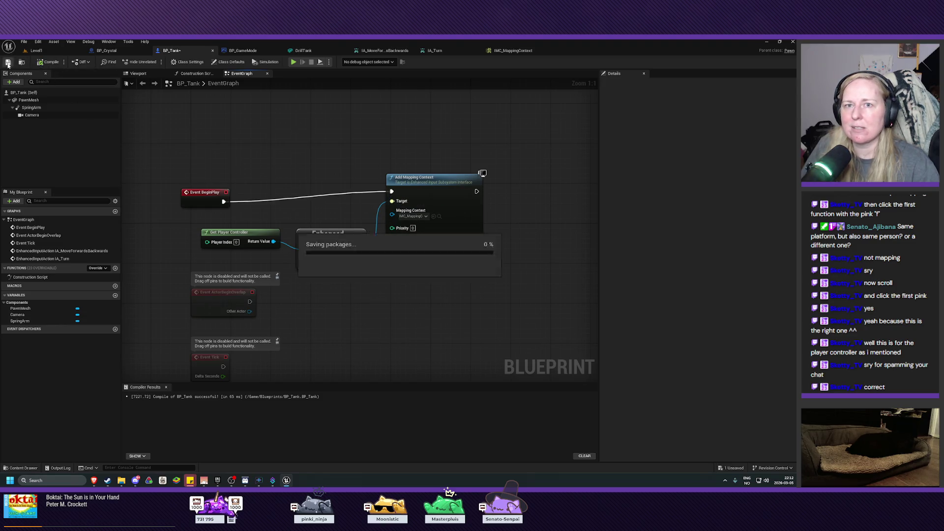
pyautogui.click(8, 62)
pyautogui.hotkey('alt', 'p')
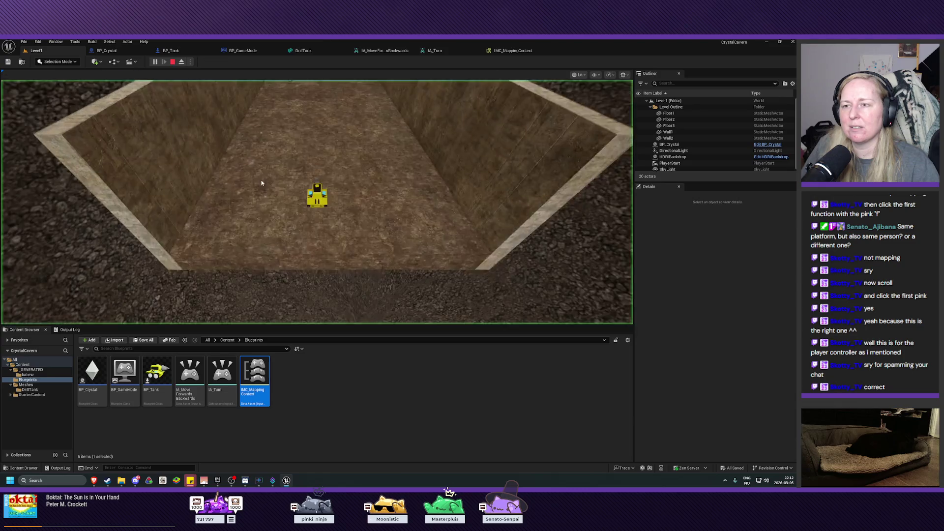
pyautogui.press('s')
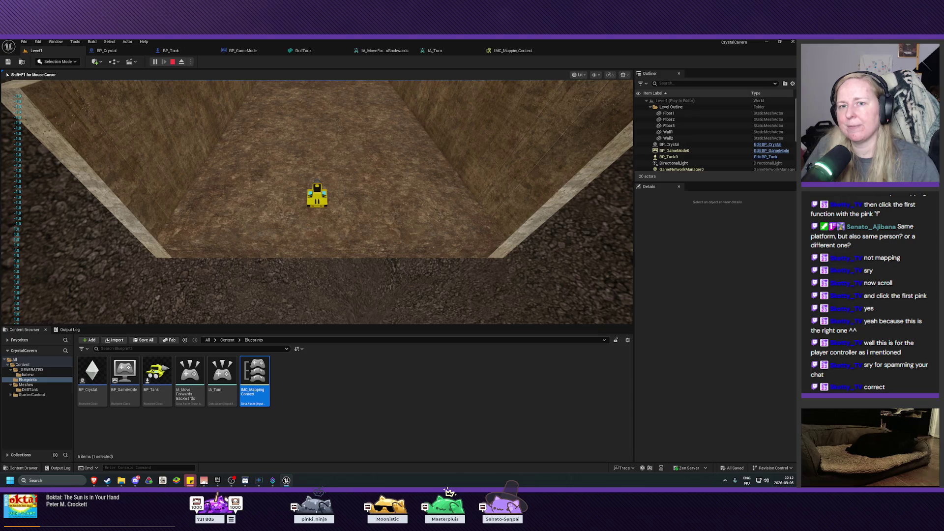
pyautogui.press('Escape')
pyautogui.scroll(-5, 261, 180)
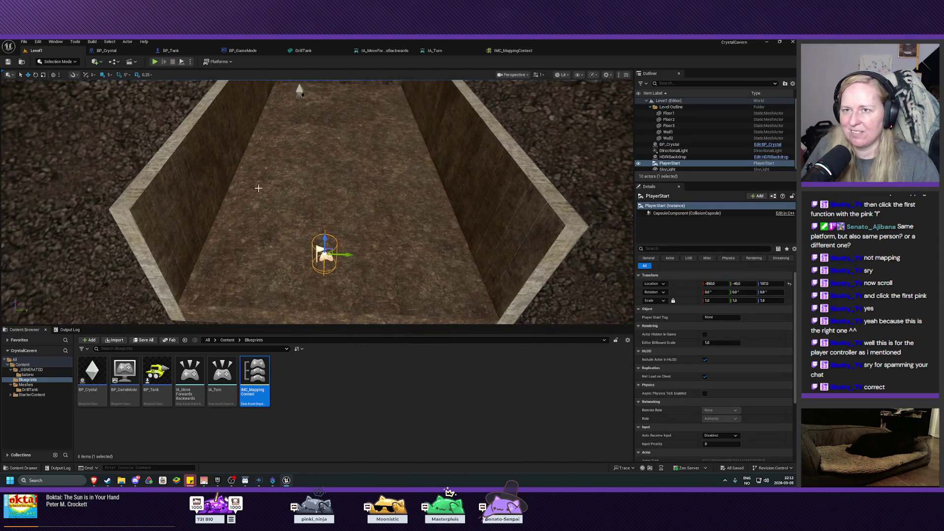
pyautogui.click(170, 51)
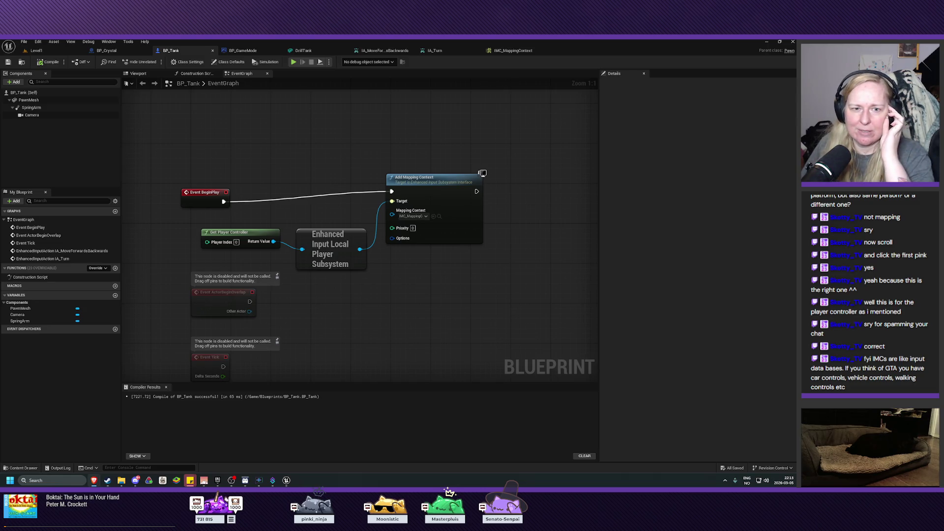
# Focus the Level1 viewport on the PlayerStart and run a quick play test of the tank.
pyautogui.click(44, 50)
pyautogui.moveTo(406, 270); pyautogui.dragTo(433, 282)
pyautogui.press('f')
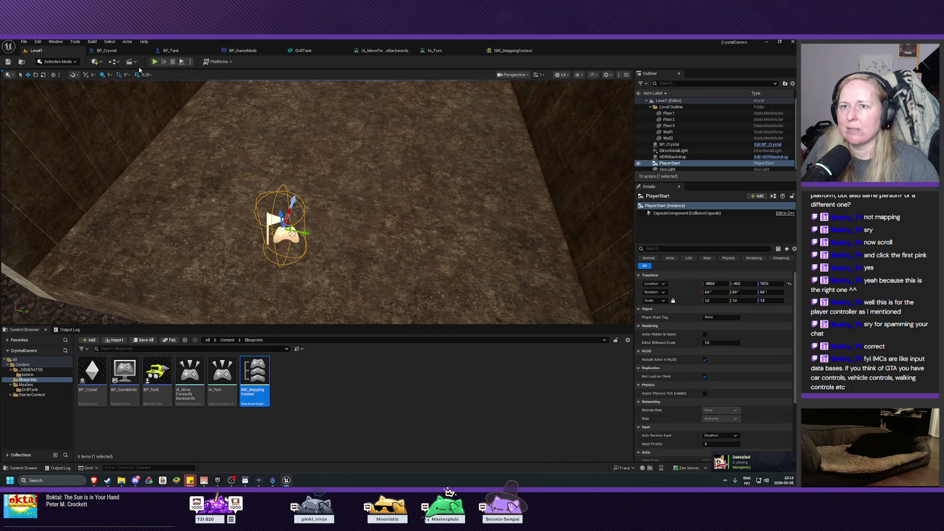
pyautogui.press('Escape')
pyautogui.click(154, 62)
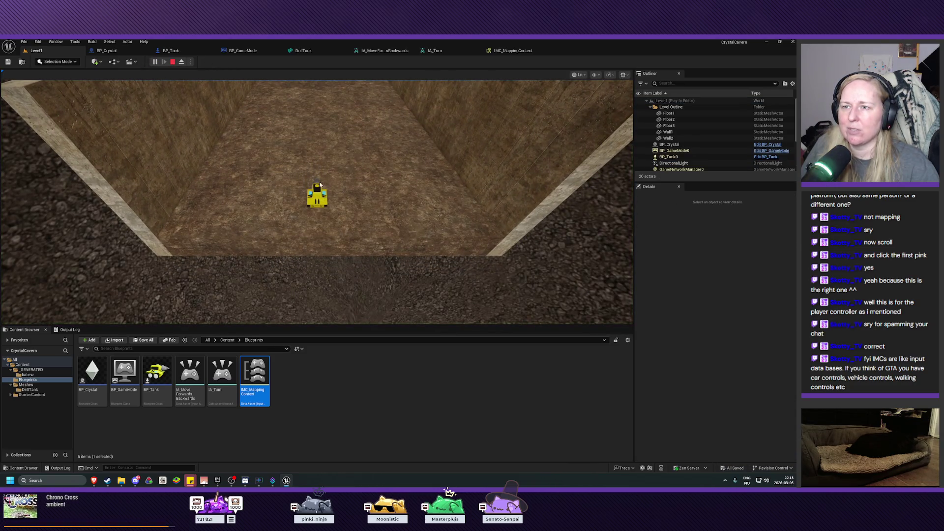
pyautogui.click(173, 61)
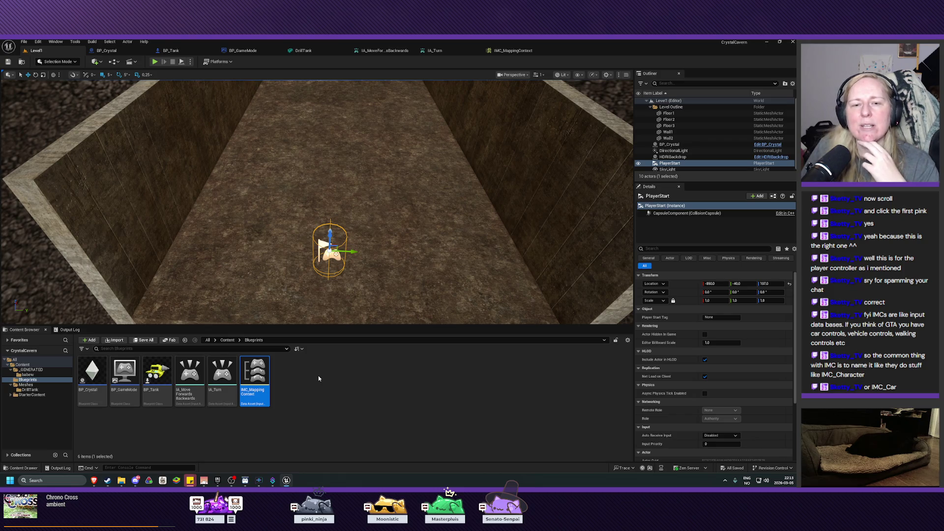
# Rename the IMC_MappingContext asset in the Content Browser to IMC_Tank.
pyautogui.click(264, 395)
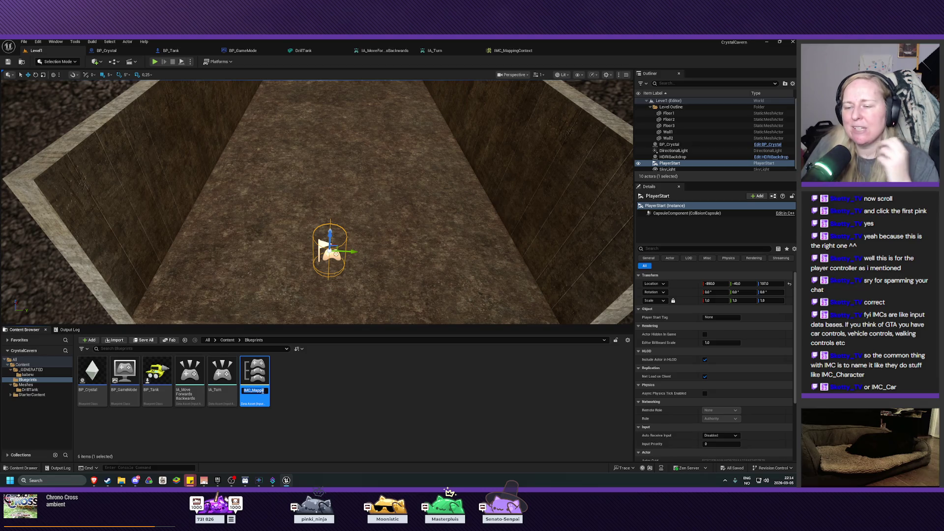
pyautogui.press('End')
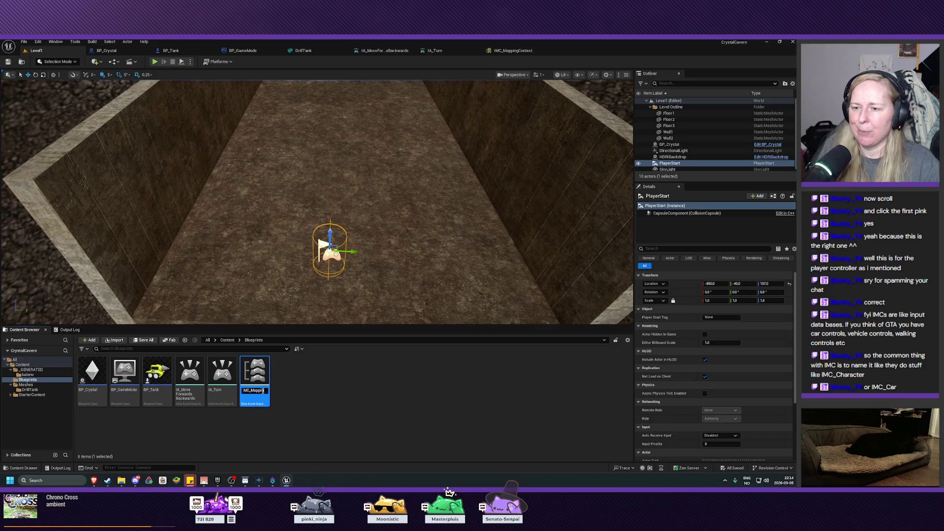
pyautogui.press('BackSpace')
pyautogui.press('BackSpace')
pyautogui.press('BackSpace')
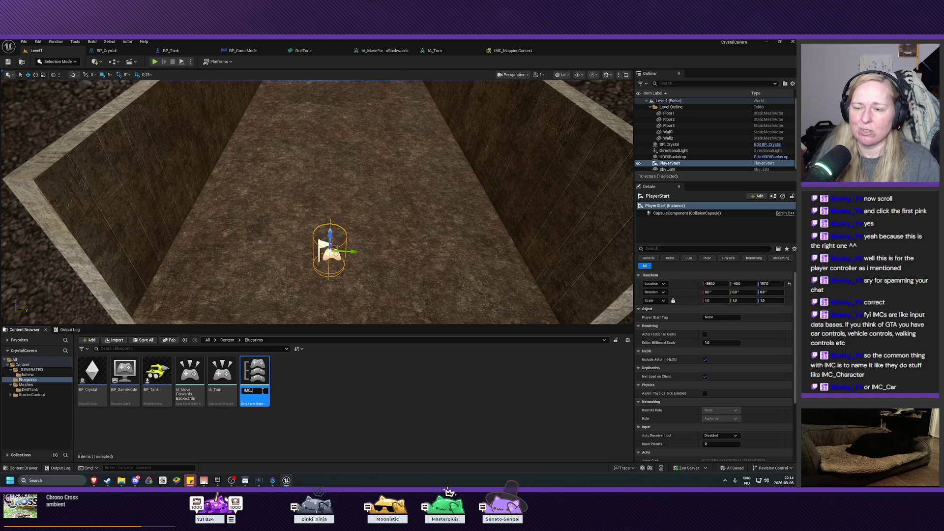
pyautogui.write('Tank')
pyautogui.press('BackSpace')
pyautogui.press('BackSpace')
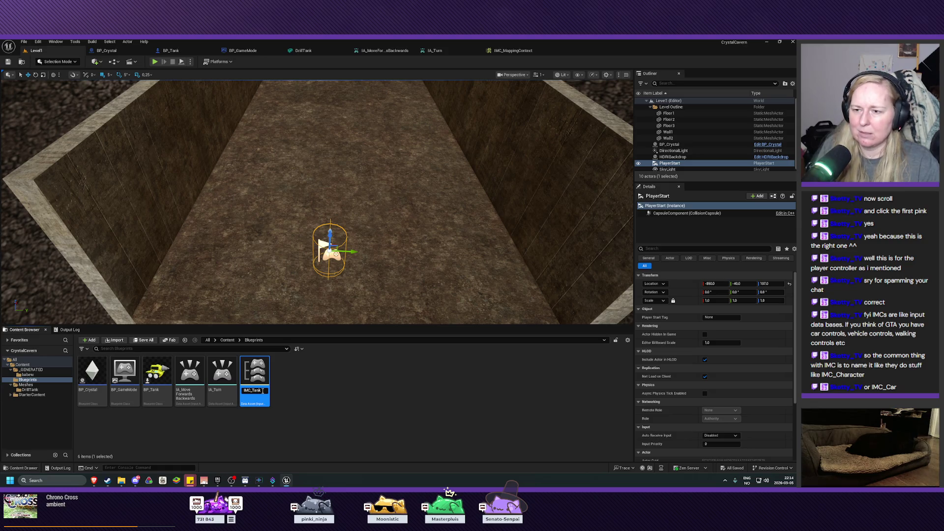
pyautogui.write('nk')
pyautogui.press('Return')
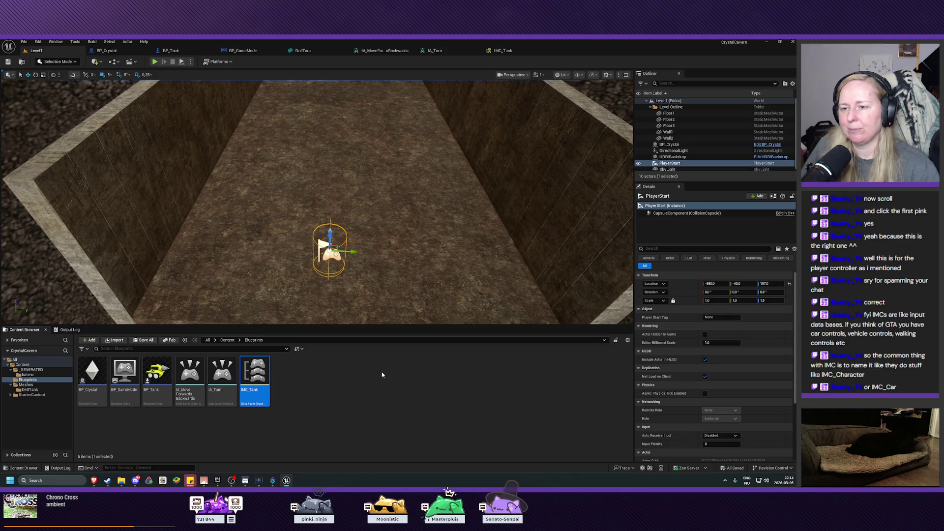
pyautogui.moveTo(393, 295)
pyautogui.mouseDown()
pyautogui.moveTo(384, 295)
pyautogui.moveTo(391, 289)
pyautogui.mouseUp()
pyautogui.moveTo(404, 301); pyautogui.dragTo(404, 301)
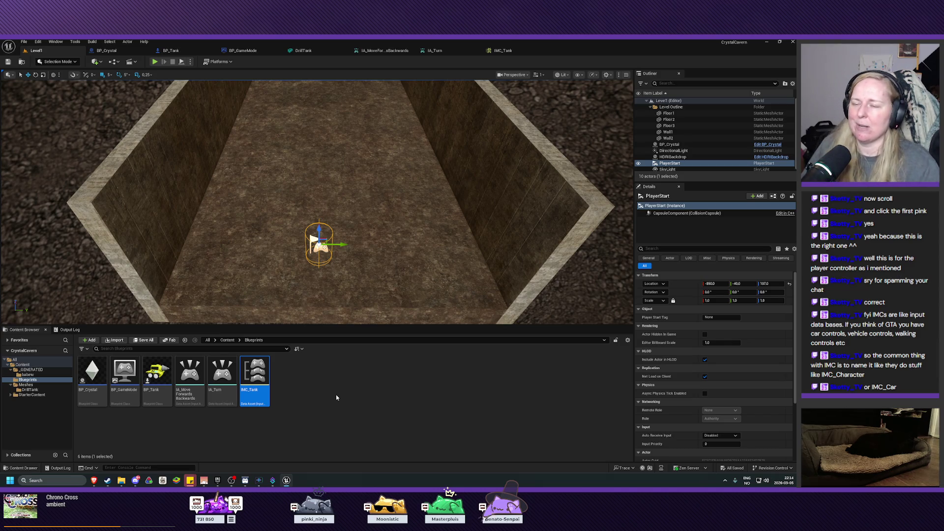
pyautogui.moveTo(376, 269); pyautogui.dragTo(378, 270)
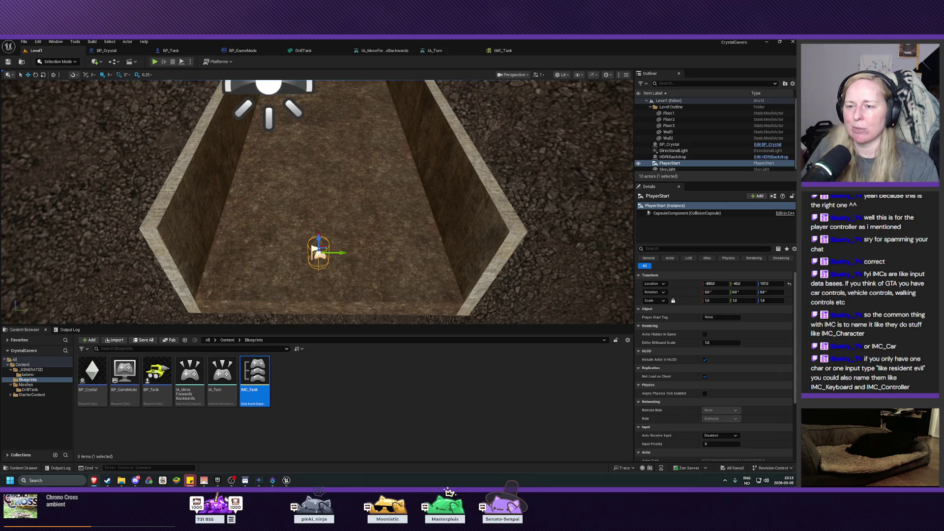
pyautogui.doubleClick(257, 365)
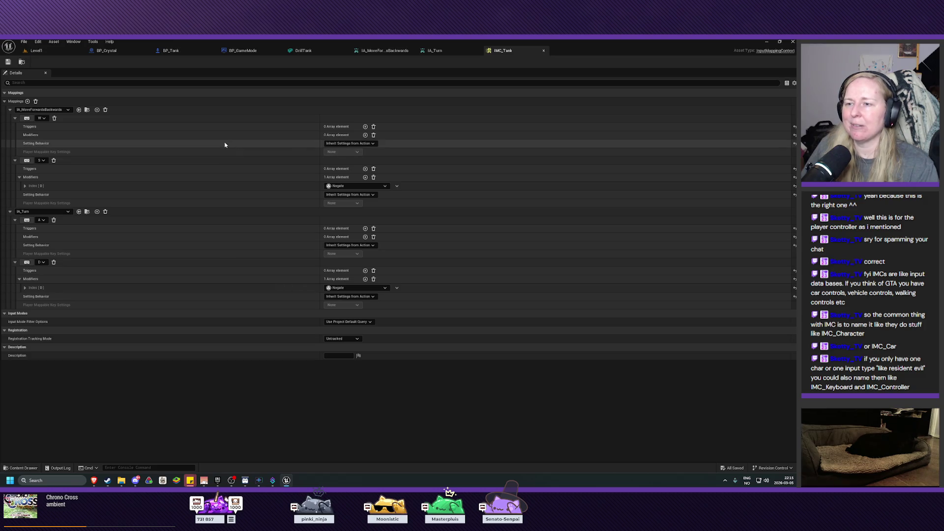
pyautogui.click(37, 51)
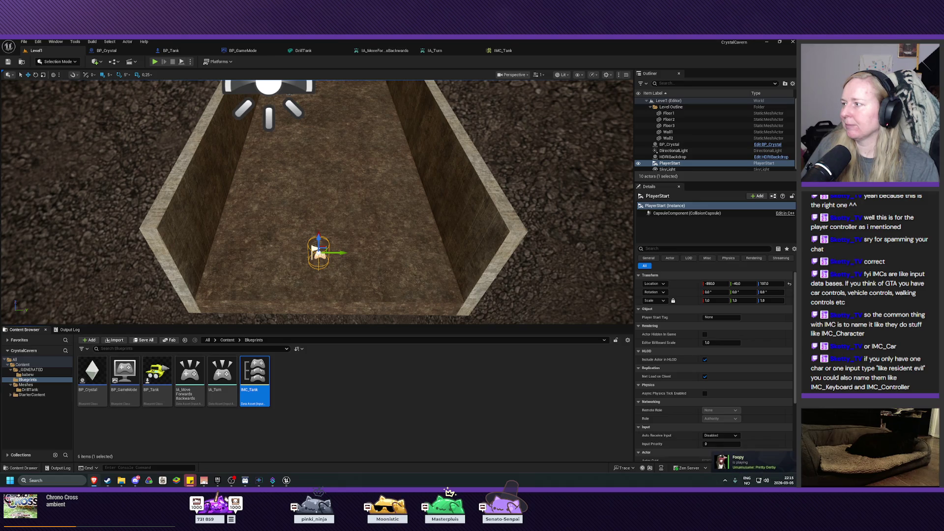
pyautogui.click(170, 50)
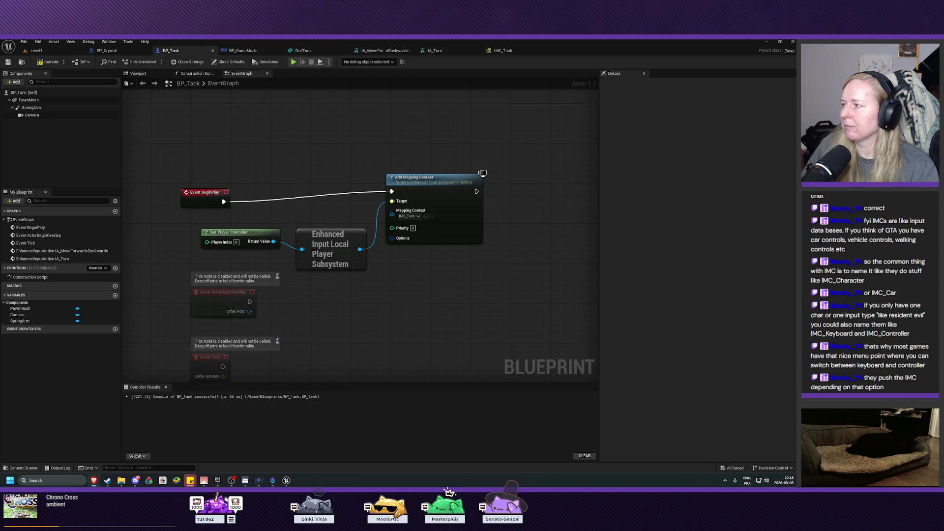
# Scroll to the IA_MoveForwardsBackwards and IA_Turn events and box-select both Print String nodes with their reroutes.
pyautogui.moveTo(436, 309); pyautogui.dragTo(409, 103)
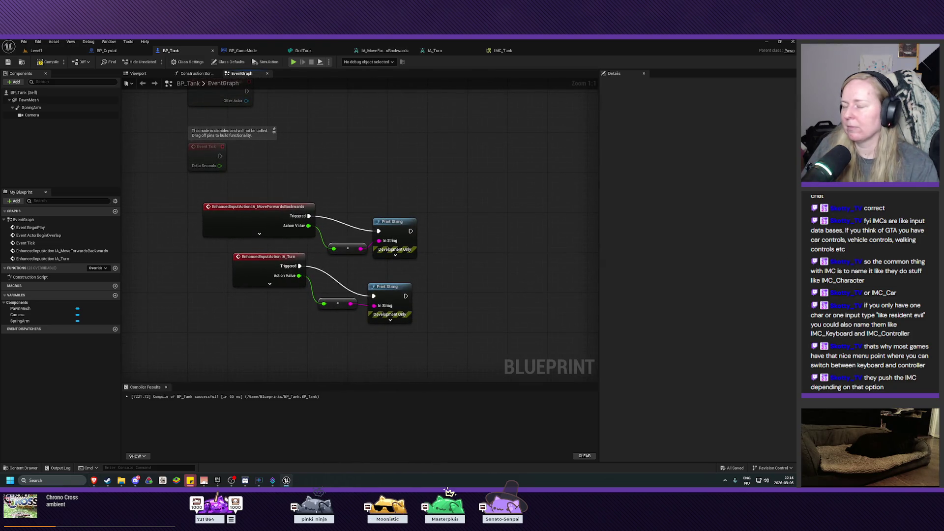
pyautogui.moveTo(437, 173)
pyautogui.mouseDown()
pyautogui.moveTo(428, 204)
pyautogui.moveTo(333, 347)
pyautogui.mouseUp()
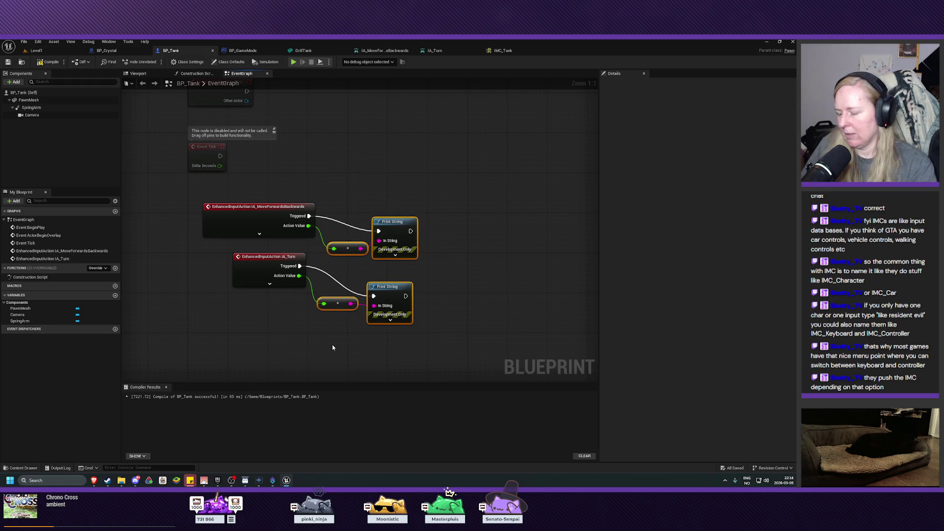